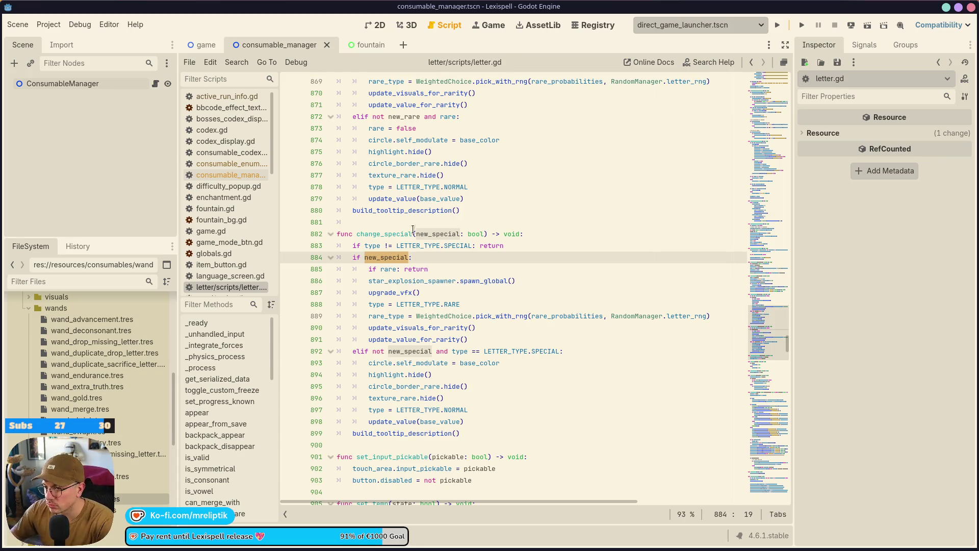
Review the new_special branch of change_special in letter.gd around line 883
left_click(429, 245)
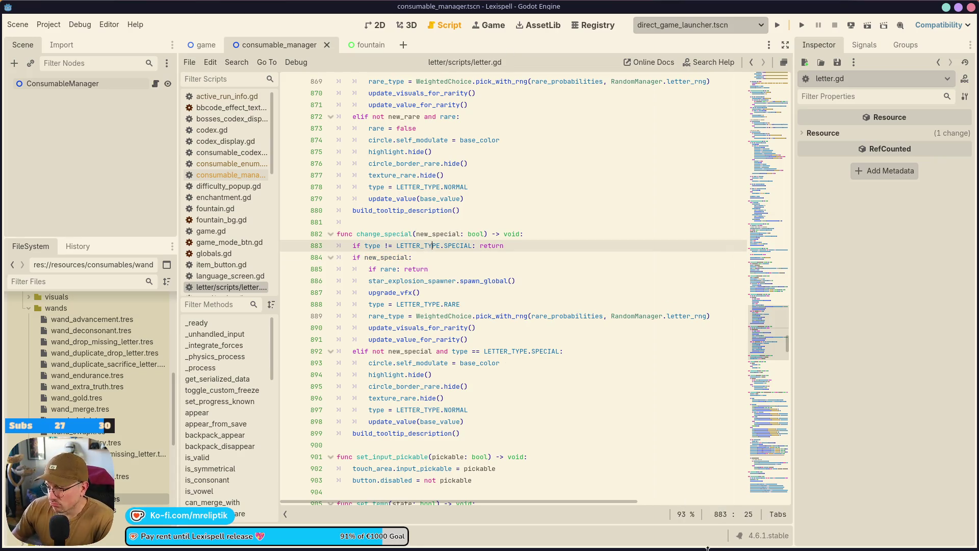
left_click(437, 255)
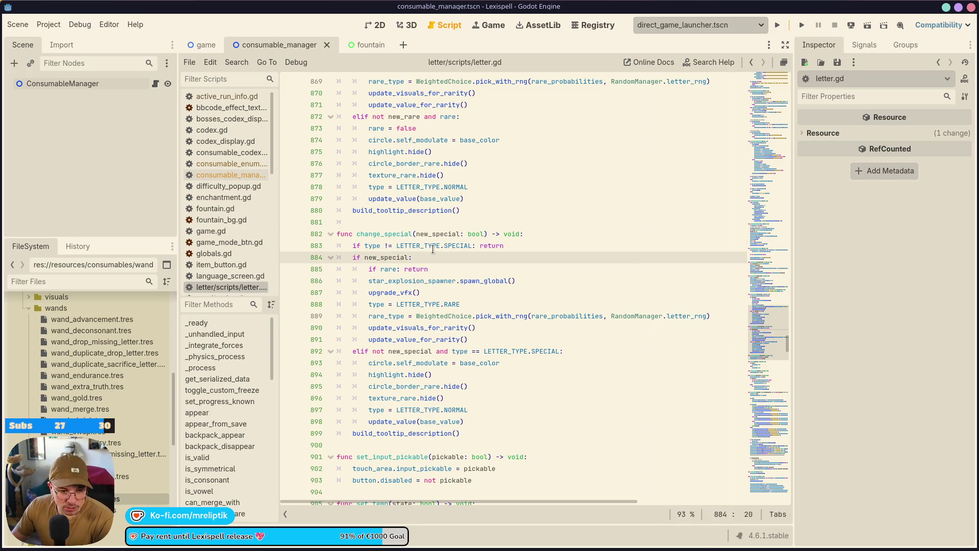
key("Left")
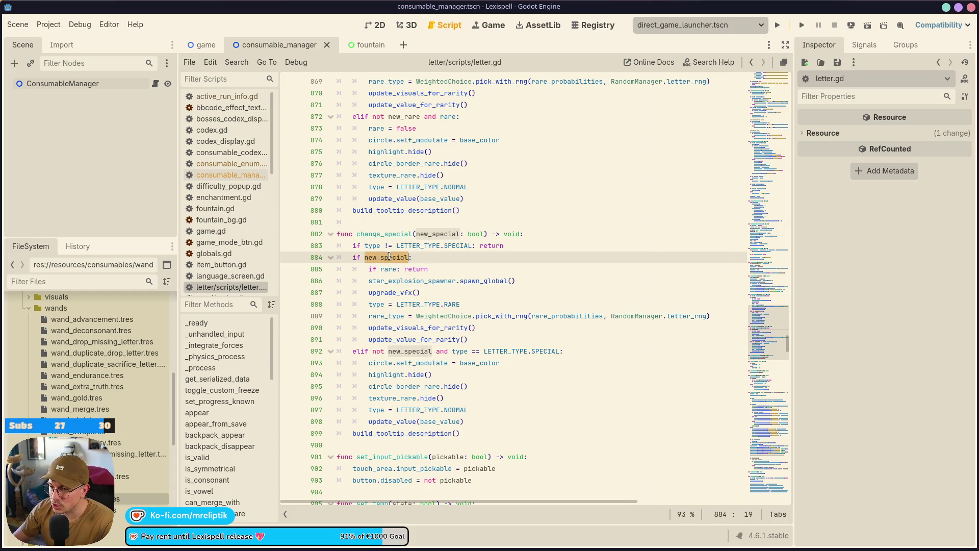
mouse_move(389, 256)
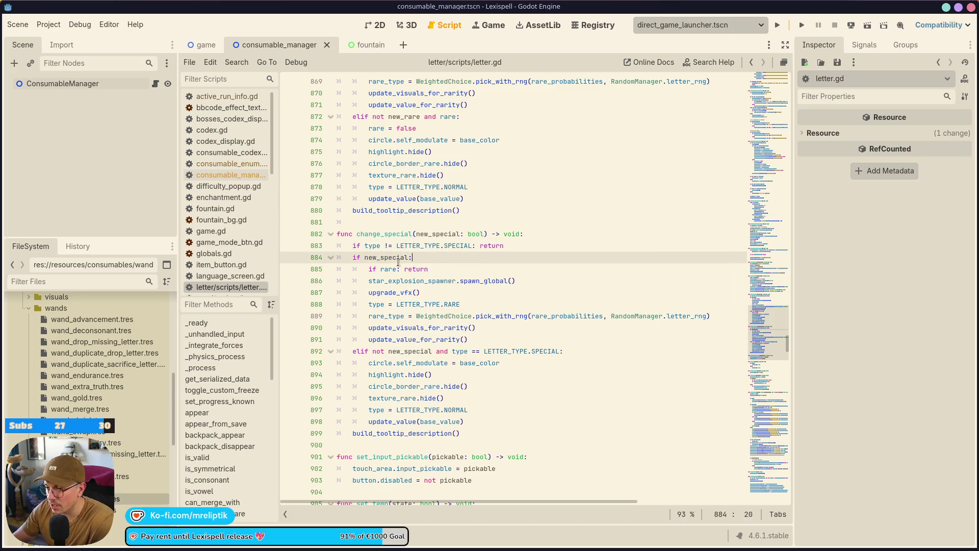
left_click(439, 280)
left_click(442, 270)
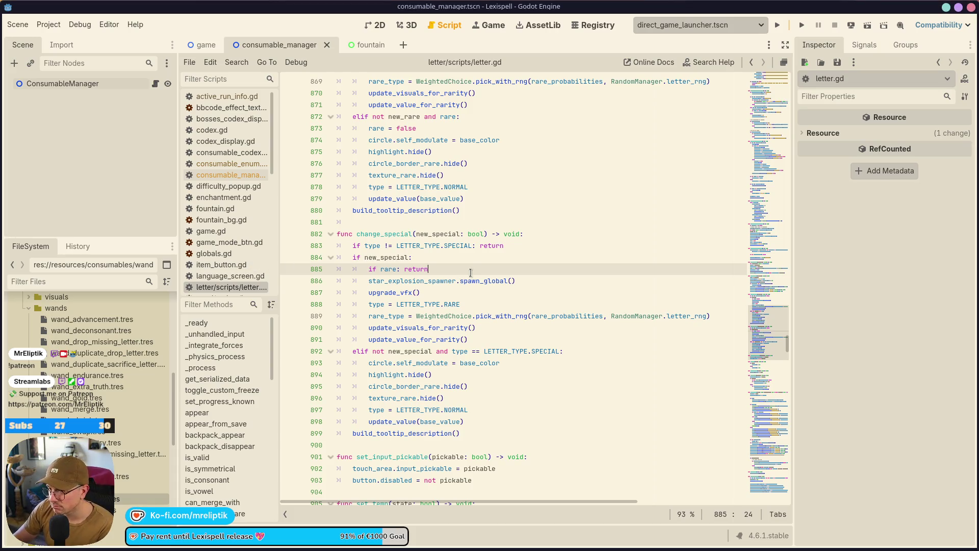
left_click(430, 280)
scroll(466, 269, "down", 2)
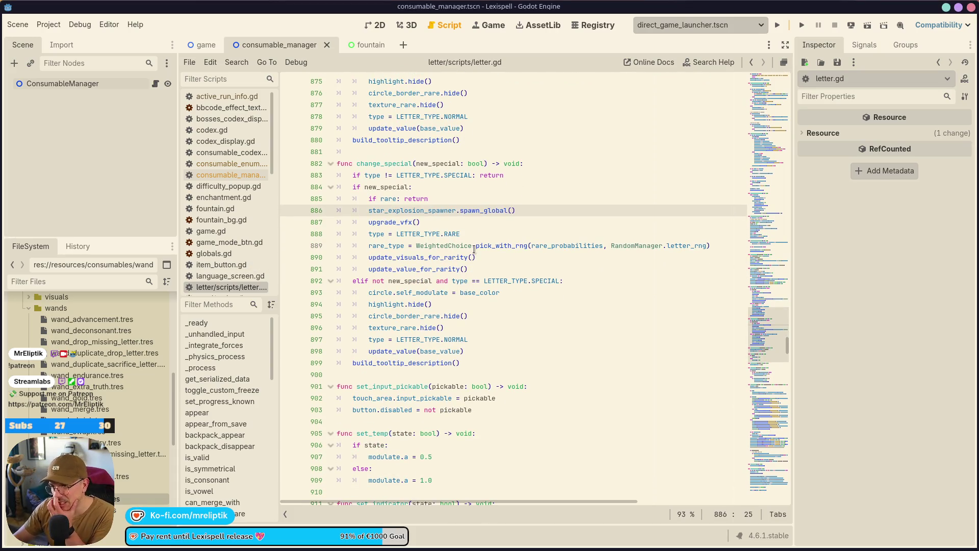
mouse_move(474, 251)
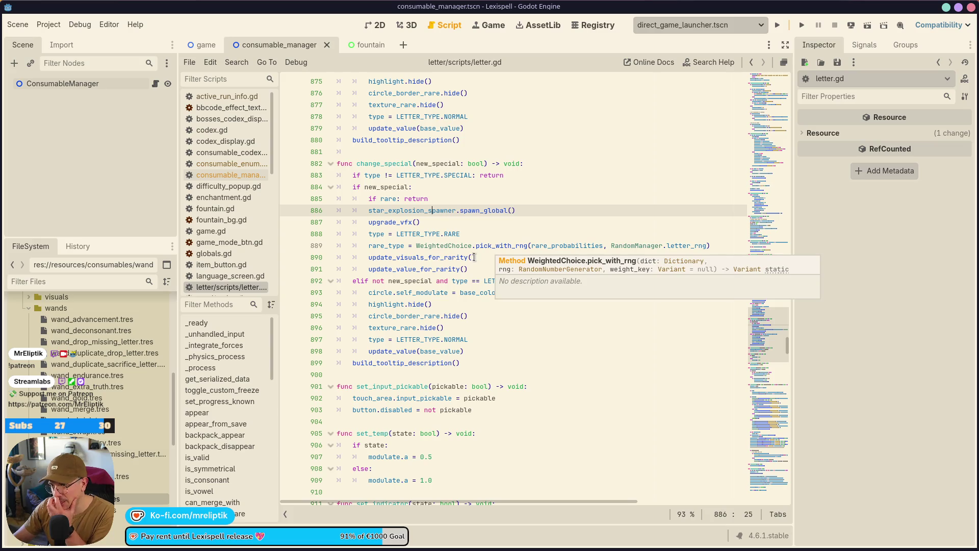
Change the type assignment on line 888 from LETTER_TYPE.RARE to LETTER_TYPE.SPECIAL
double_click(406, 187)
double_click(390, 222)
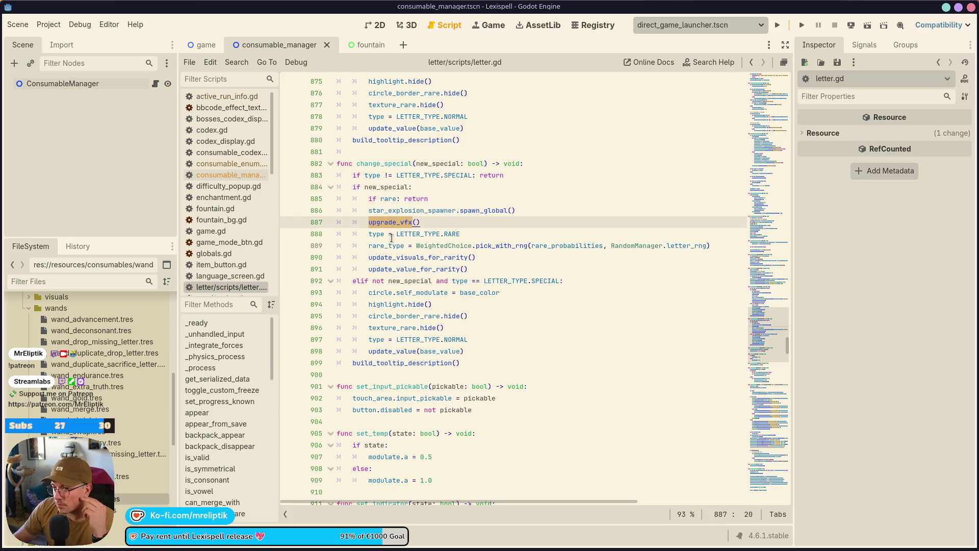
left_click(452, 234)
double_click(452, 234)
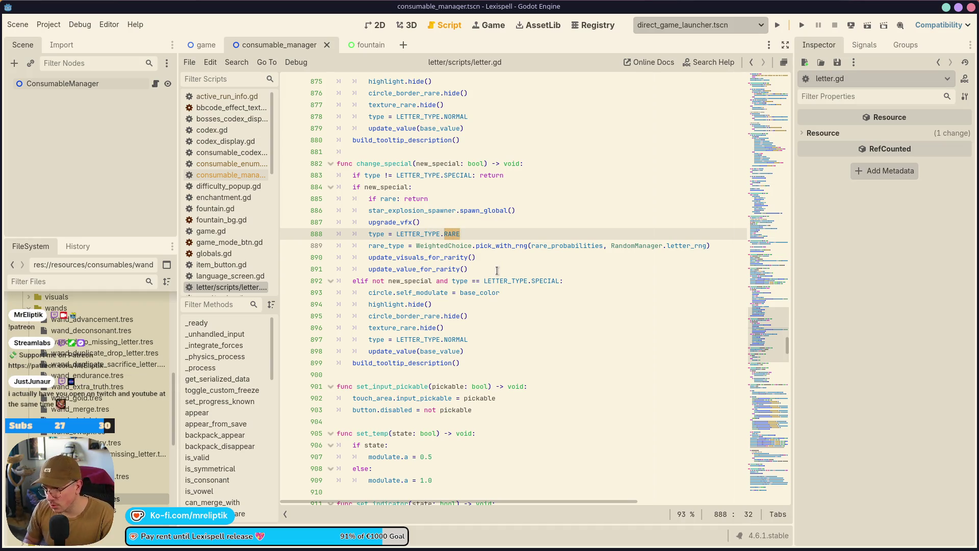
type("SPECIAL")
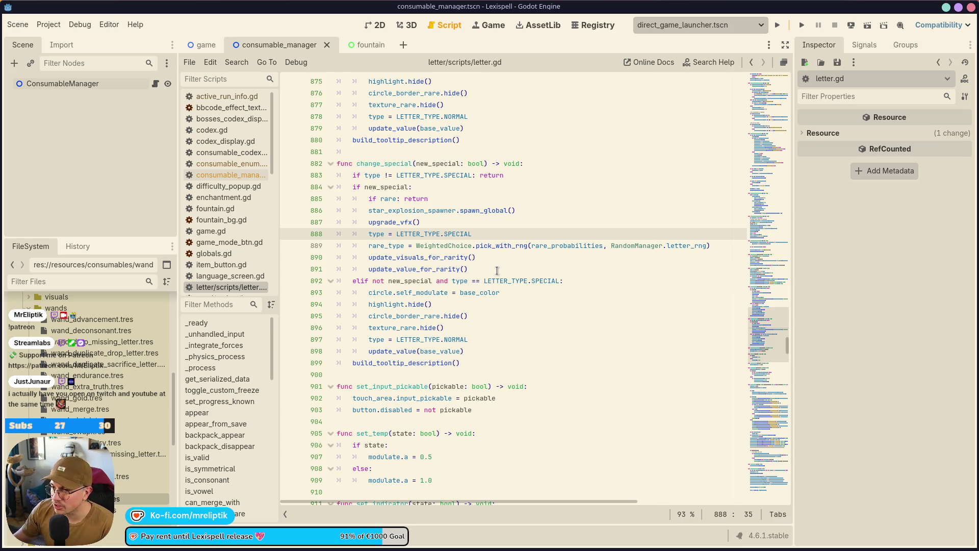
Examine line 889's rare_type = WeightedChoice.pick_with_rng(rare_probabilities, letter_rng) call
mouse_move(447, 548)
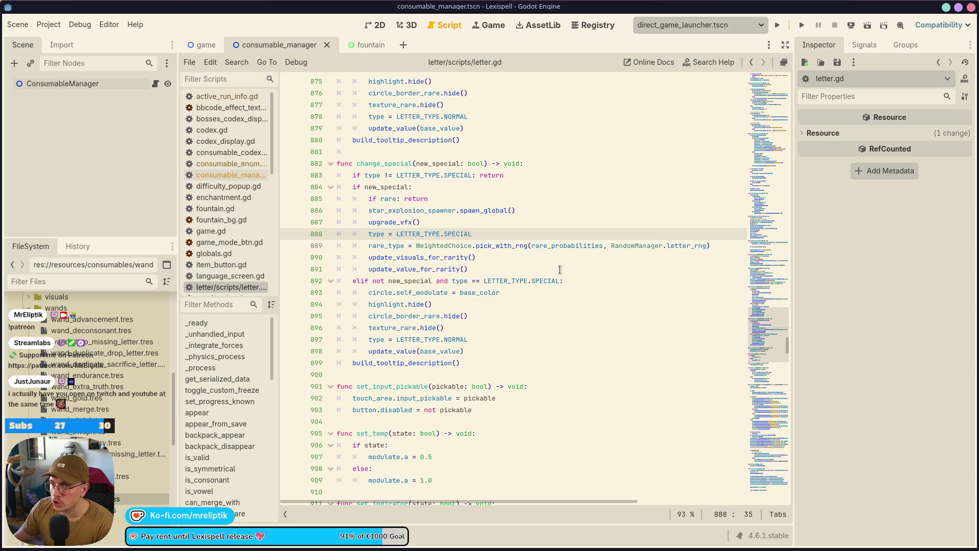
left_click(497, 255)
mouse_move(502, 247)
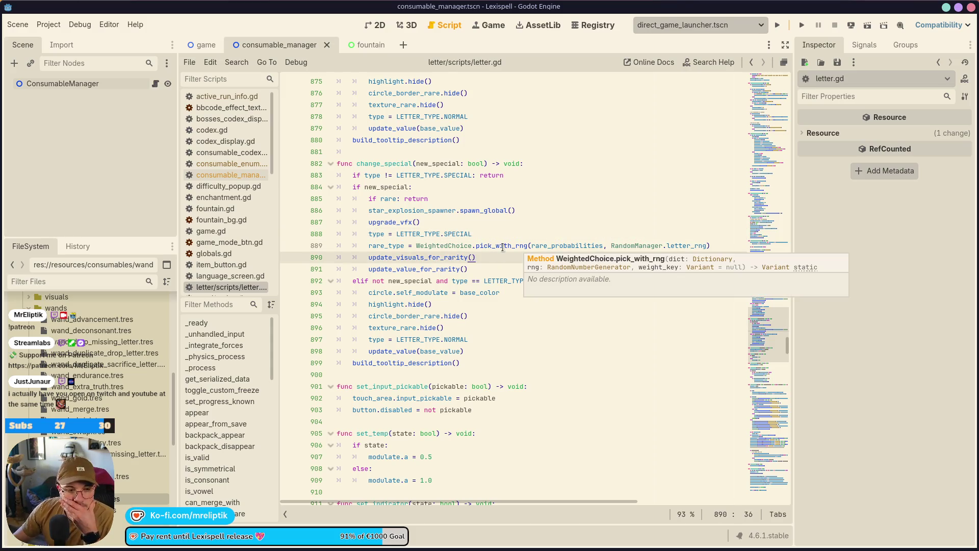
left_click(383, 243)
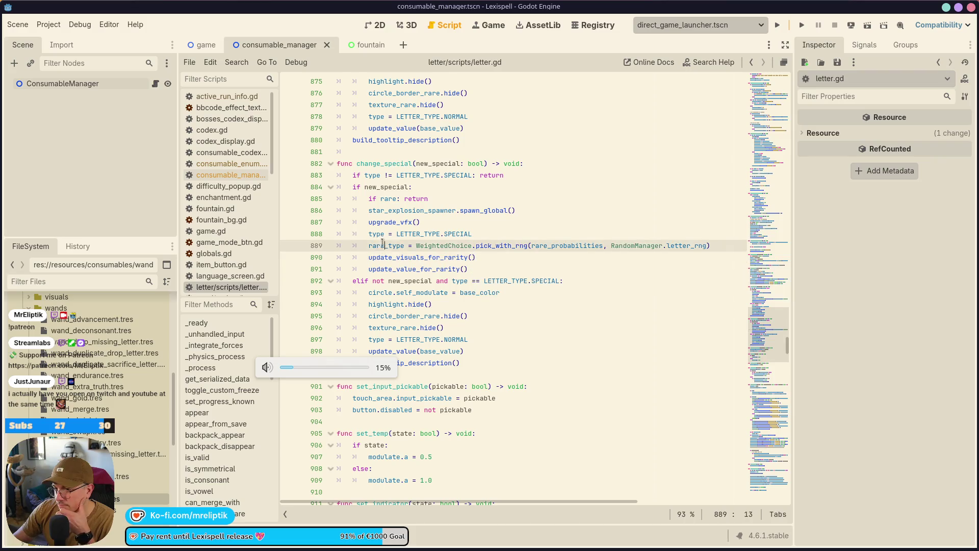
double_click(502, 245)
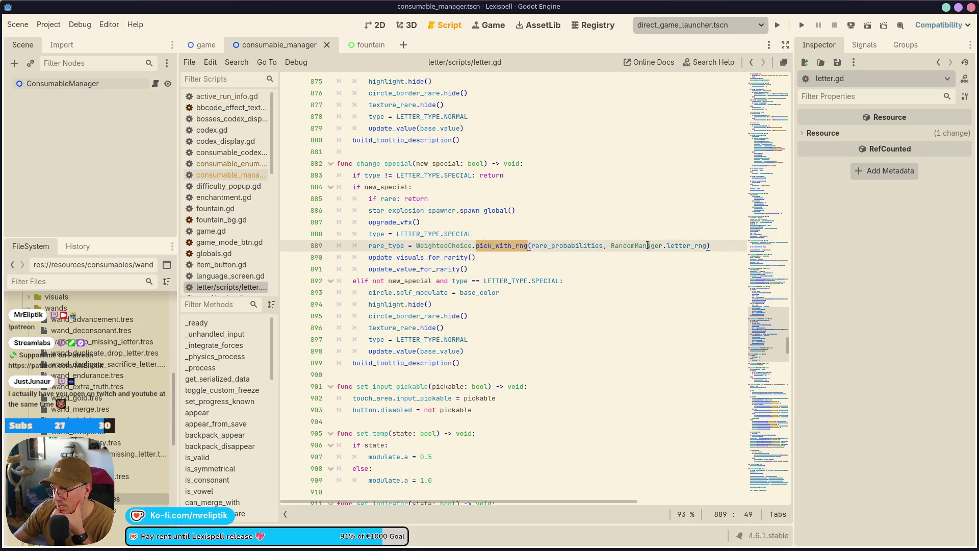
left_click(604, 257)
double_click(590, 246)
double_click(686, 245)
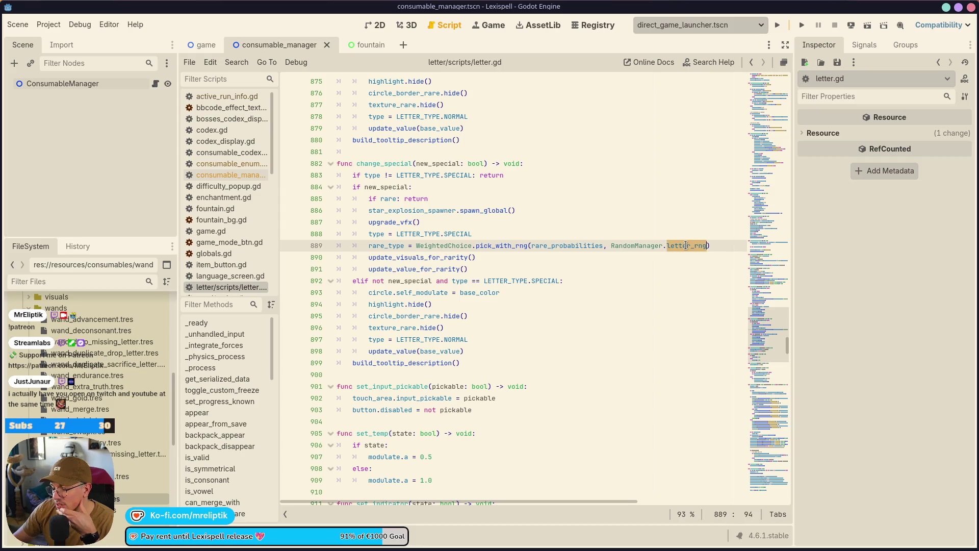
left_click(380, 244)
left_click(397, 244)
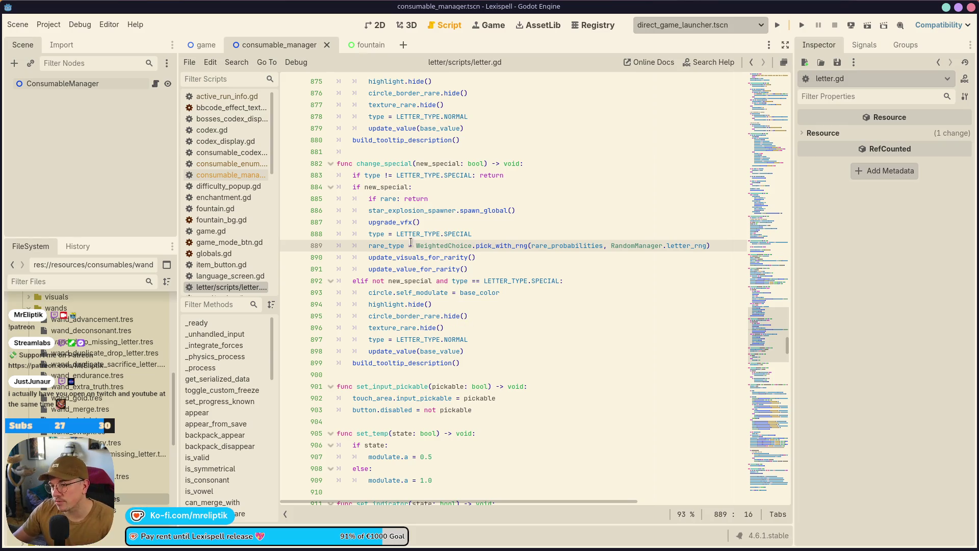
left_click(436, 245)
Delete the rare_type random pick line from change_special and save letter.gd
key("ctrl+shift+k")
key("ctrl+s")
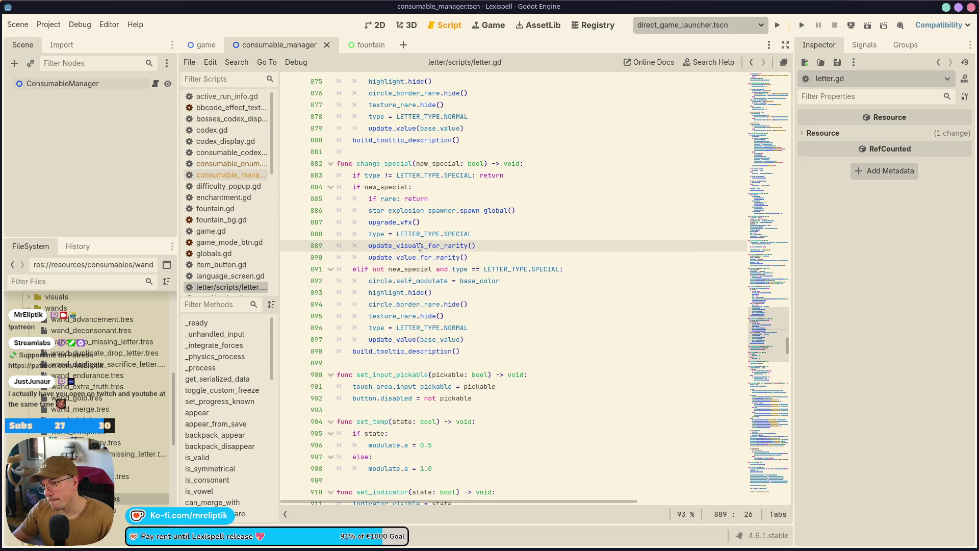
double_click(422, 248)
left_click(372, 235)
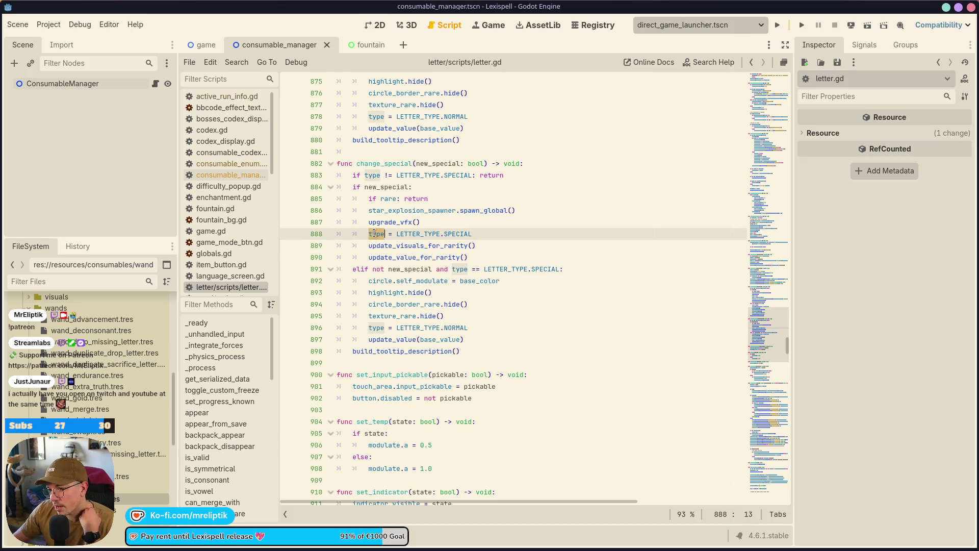
double_click(421, 235)
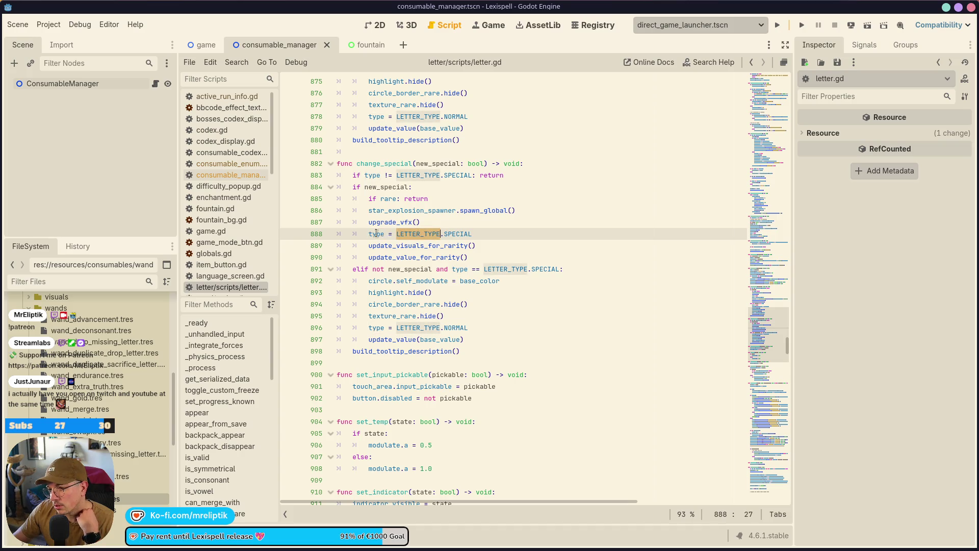
Add a '# TODO:' comment line below the SPECIAL assignment, then switch to YouTube Studio
key("XF86AudioLowerVolume")
key("End")
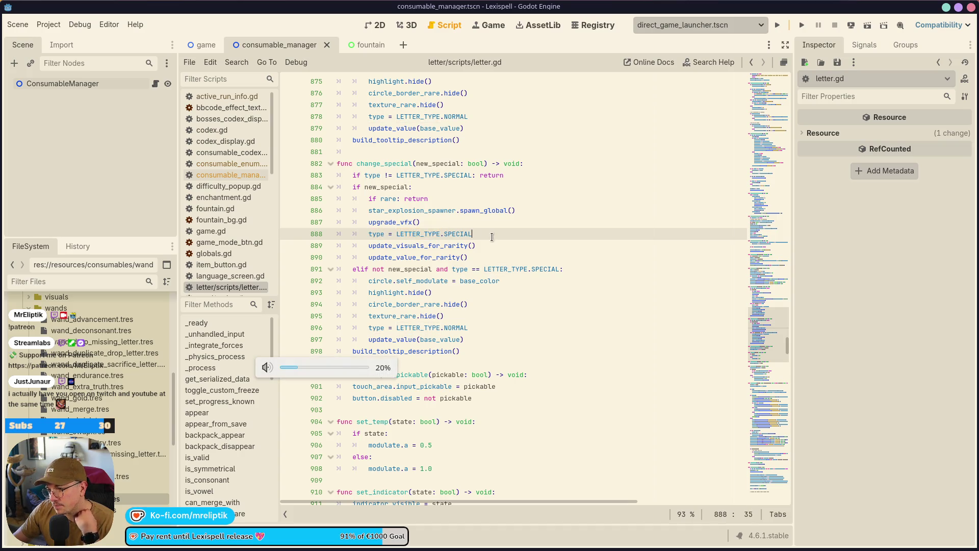
key("Return")
type("# TODO:")
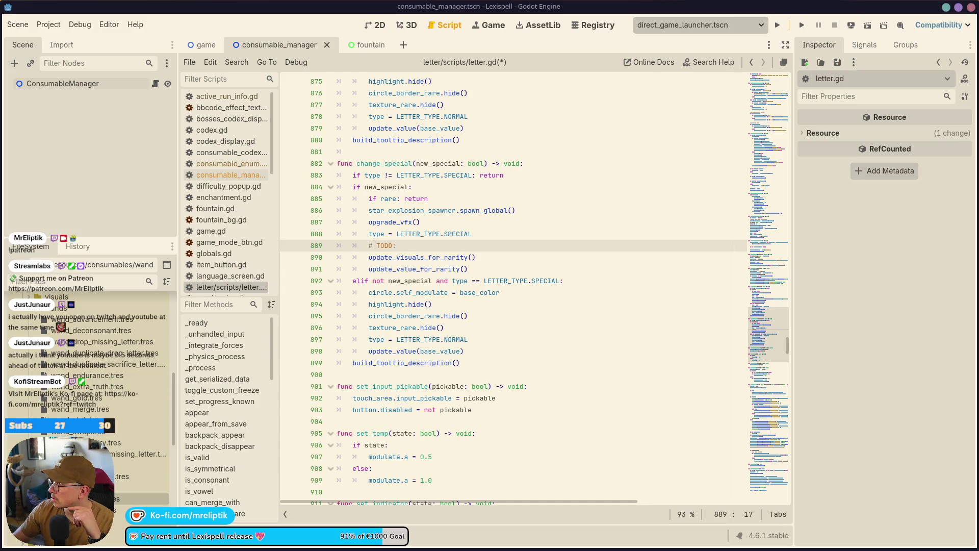
key("alt+Tab")
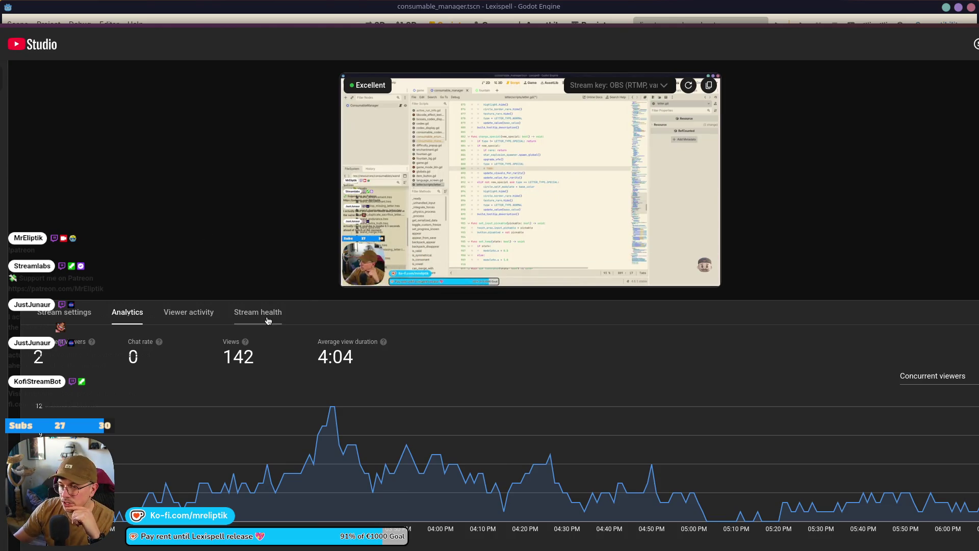
Look over the YouTube Studio live stream analytics, then hide it to return to Godot
mouse_move(437, 227)
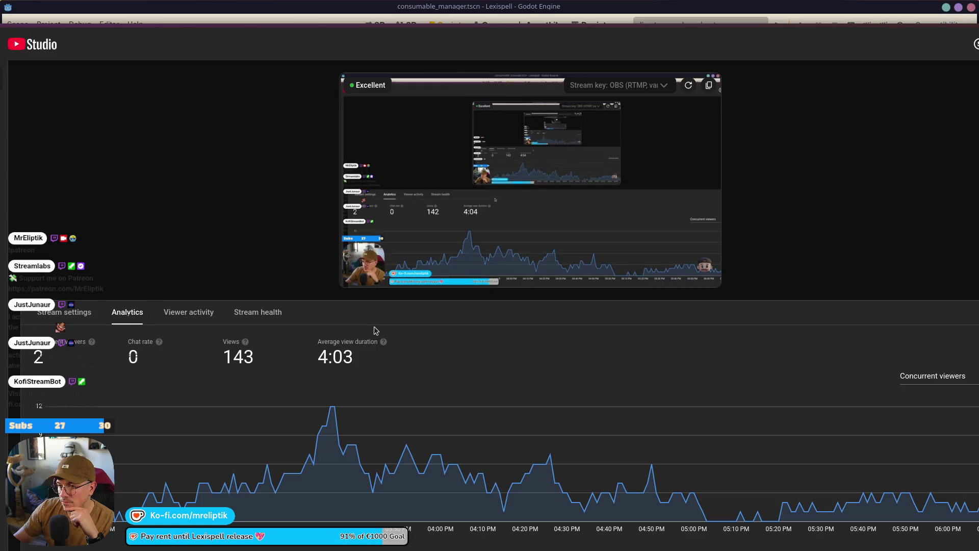
mouse_move(363, 278)
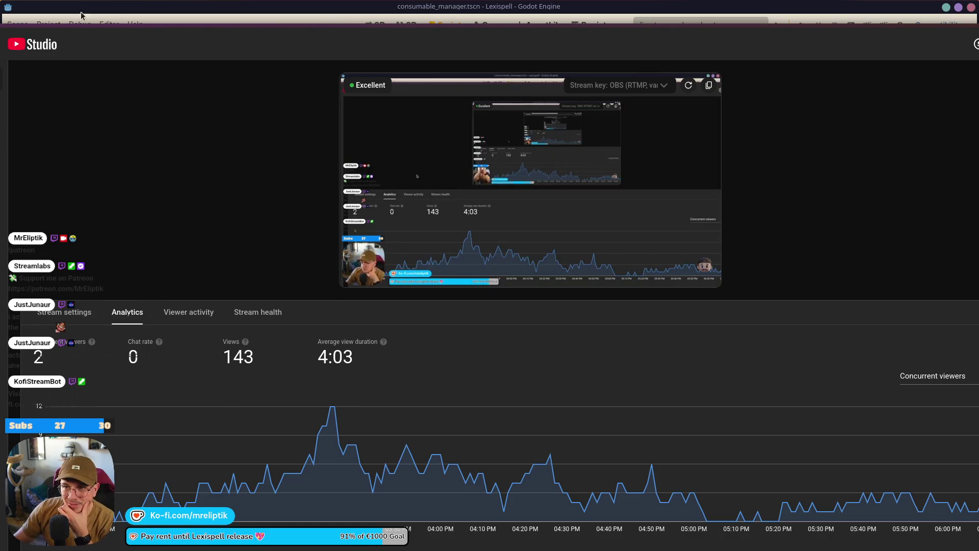
key("super+h")
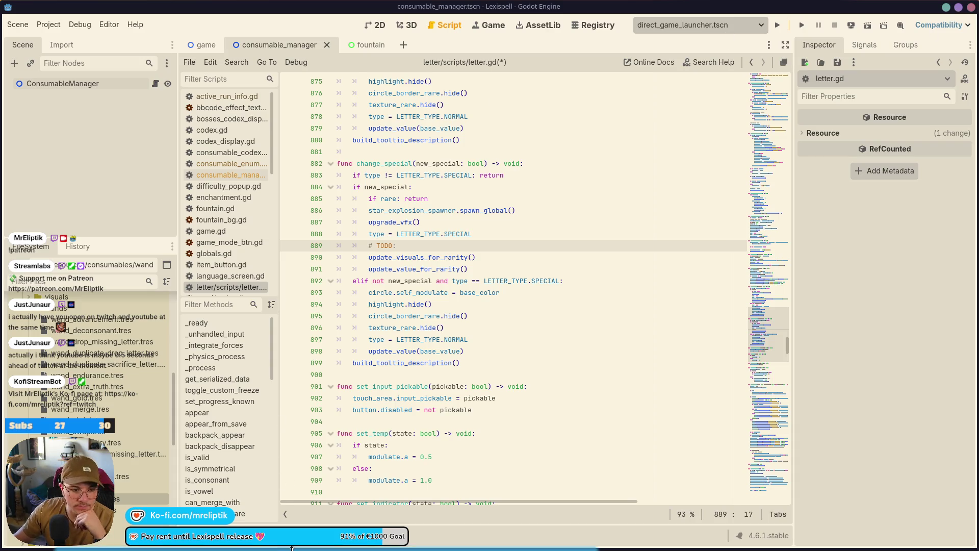
Review change_special's new_special and update_value references, briefly glancing at the game scene
mouse_move(120, 534)
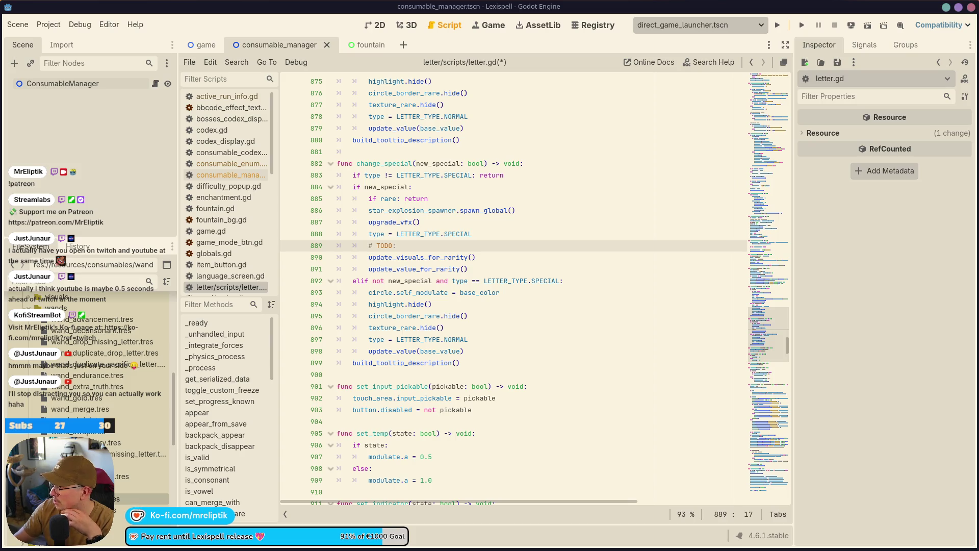
left_click(486, 319)
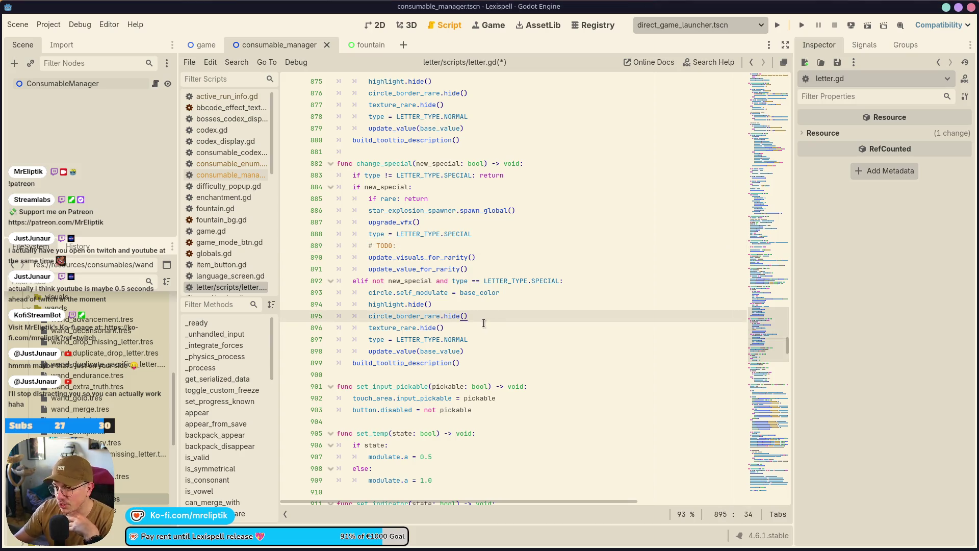
left_click(449, 246)
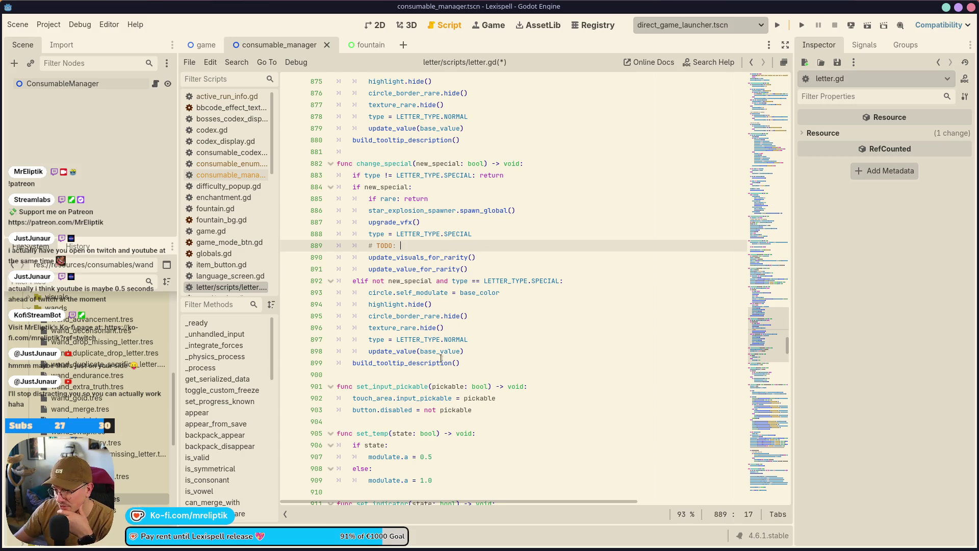
double_click(418, 350)
double_click(389, 350)
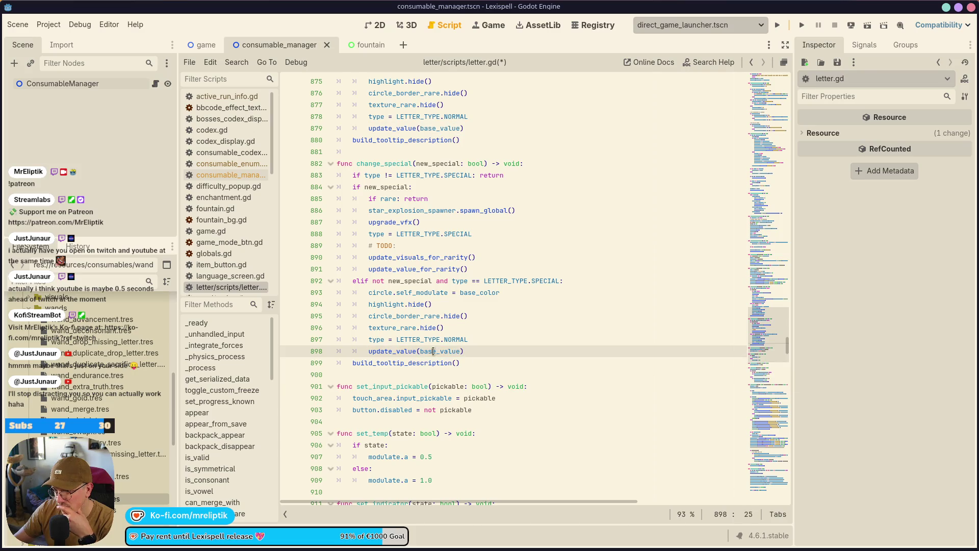
double_click(413, 281)
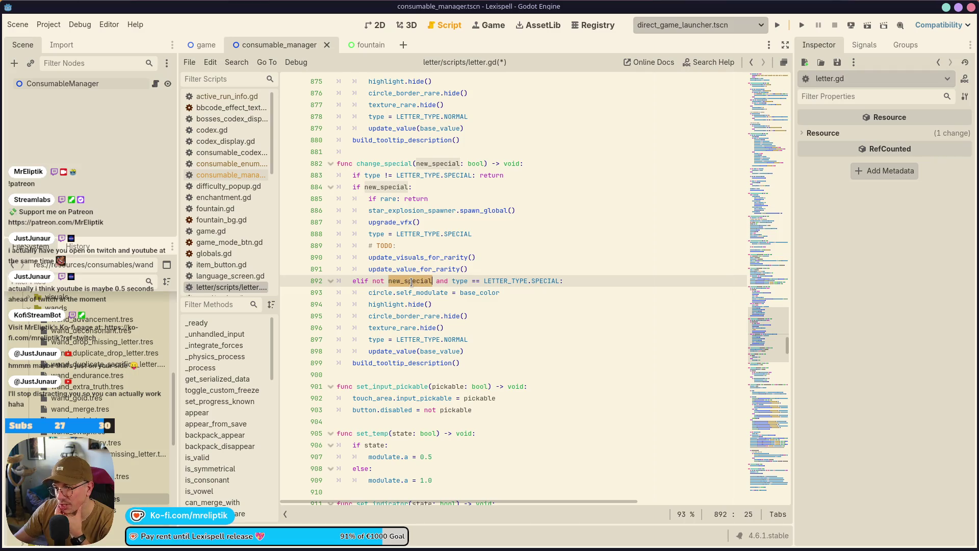
left_click(419, 281)
double_click(419, 281)
double_click(378, 163)
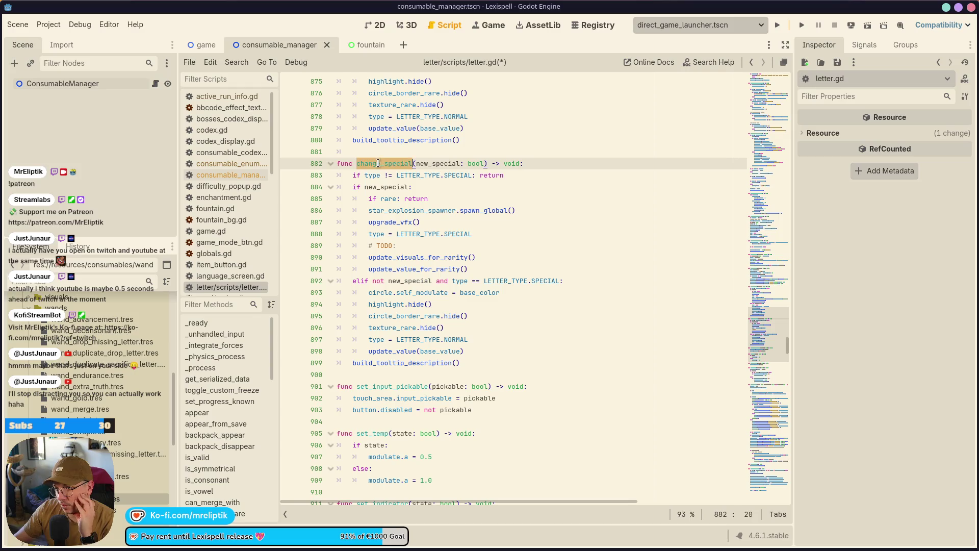
double_click(385, 187)
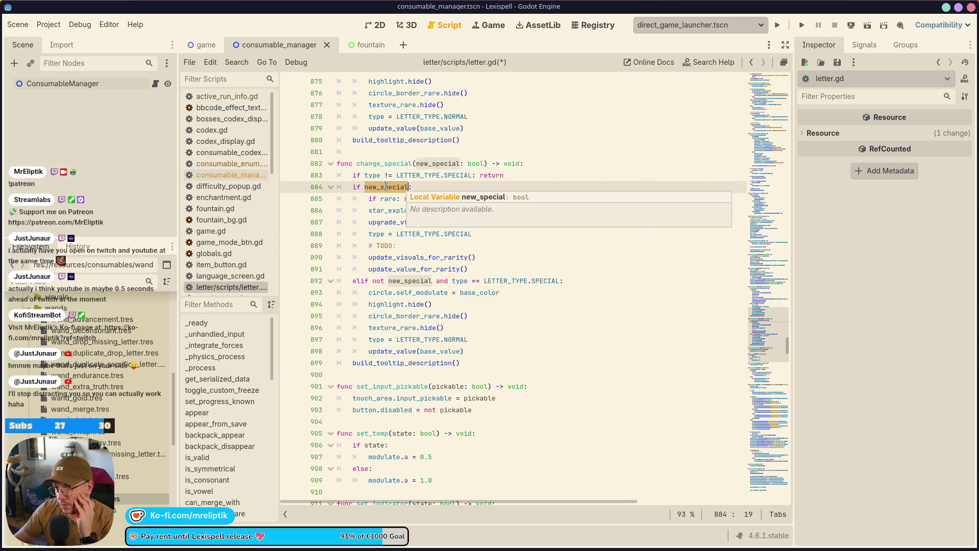
left_click(199, 54)
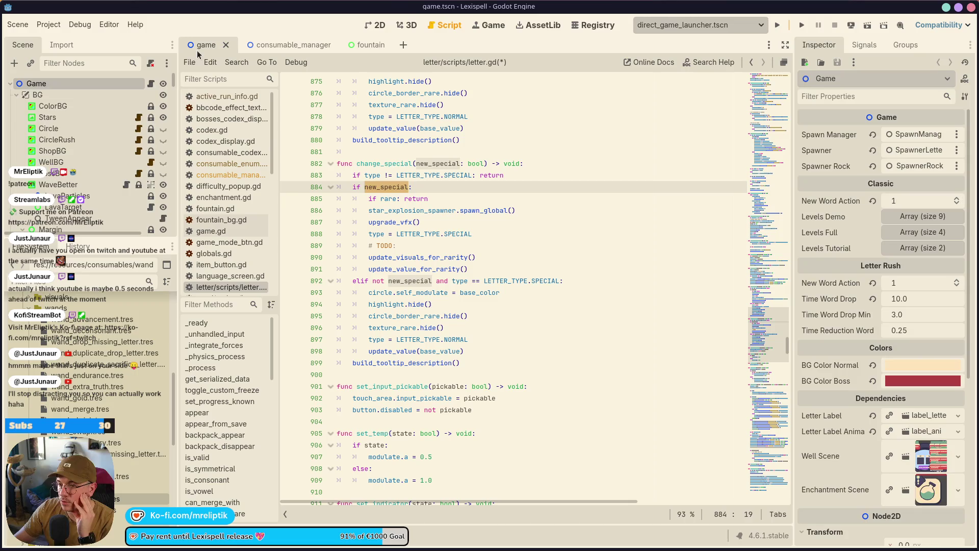
left_click(246, 49)
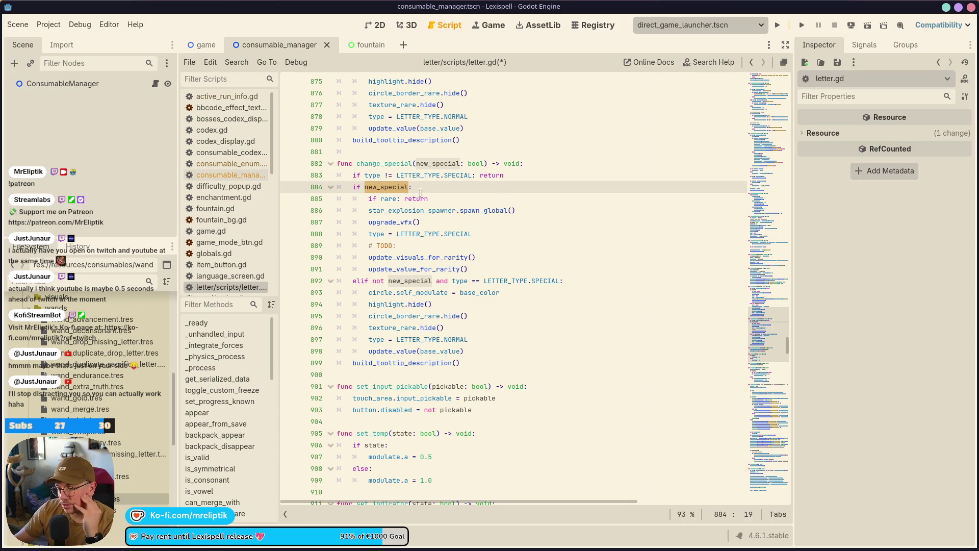
Extend the TODO to 'Select what type of special based on probability' and save letter.gd
double_click(381, 162)
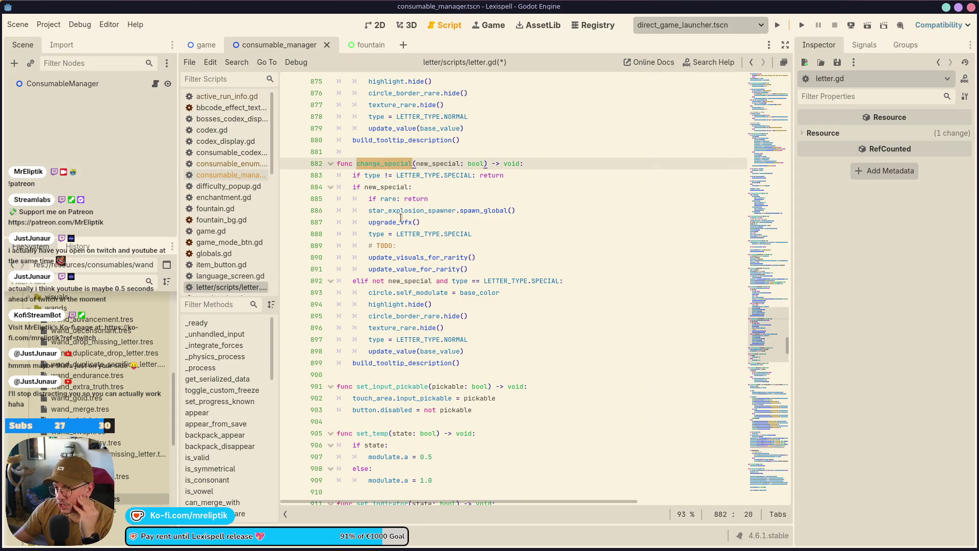
left_click(421, 250)
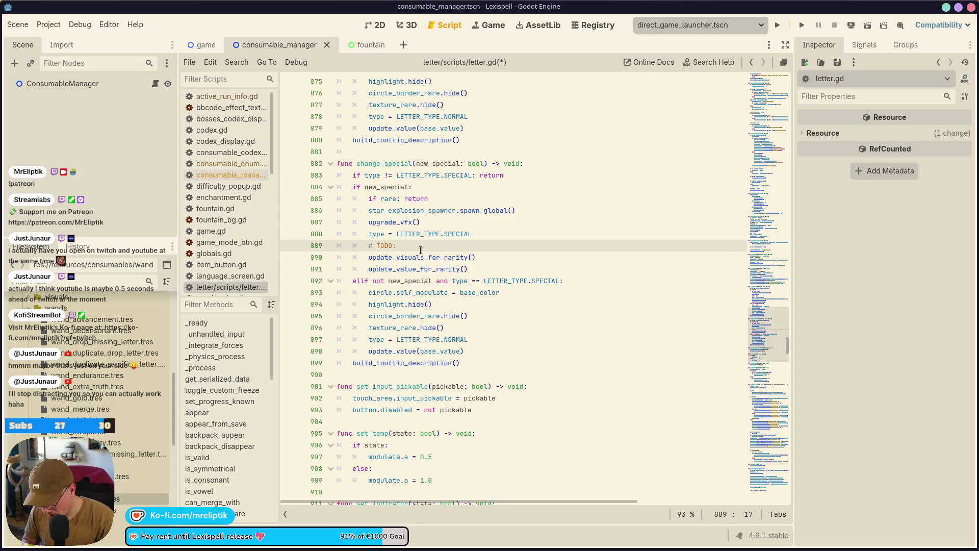
type("Select what type of special")
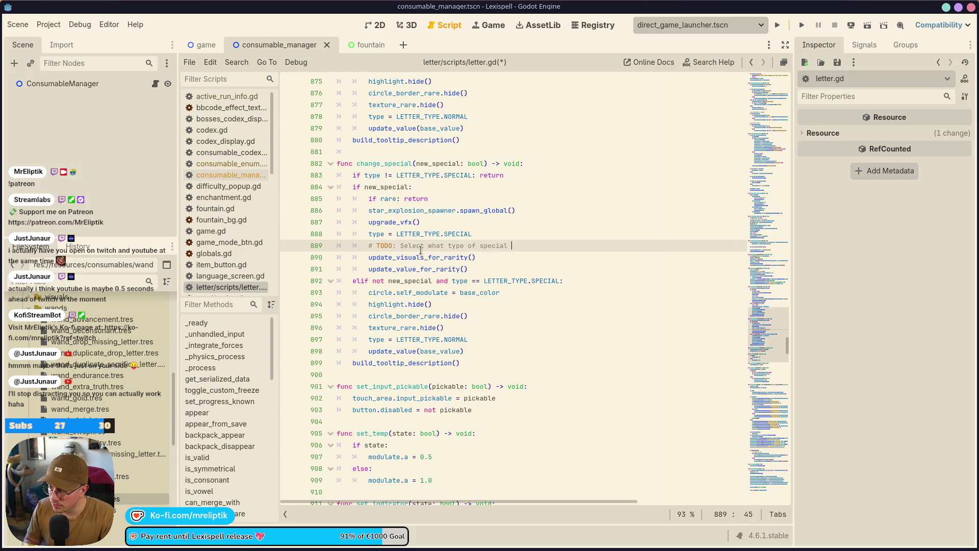
type("based on probavbilit")
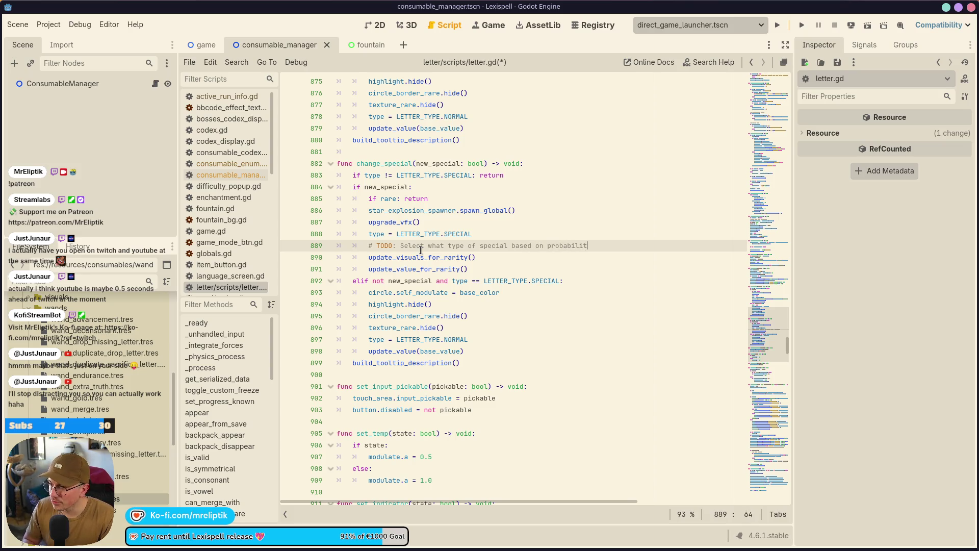
key("ctrl+s")
scroll(754, 313, "down", 6)
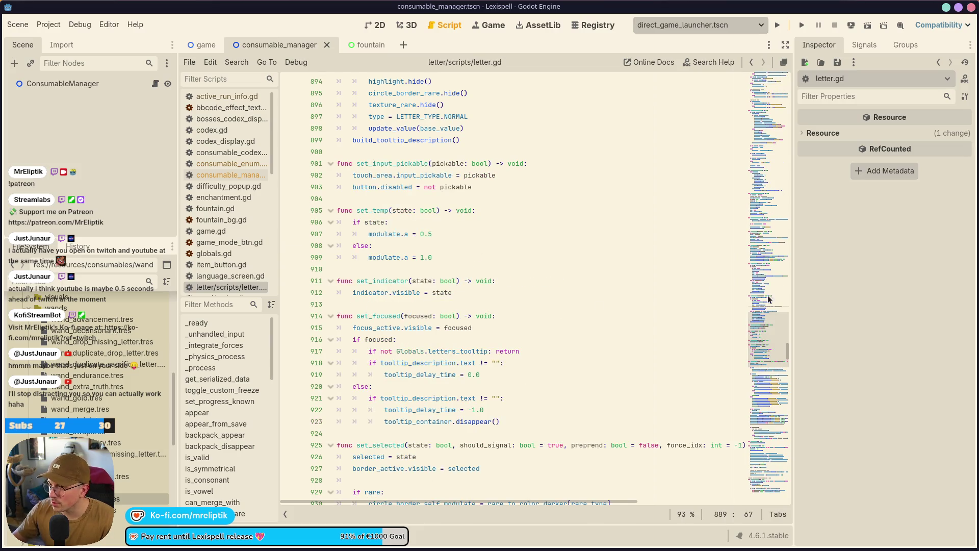
Browse the top of letter.gd, checking the symbols and specials_to_clean declarations
left_click(778, 167)
key("ctrl+minus")
key("ctrl+minus")
left_click_drag(778, 167, 779, 82)
scroll(373, 339, "down", 7)
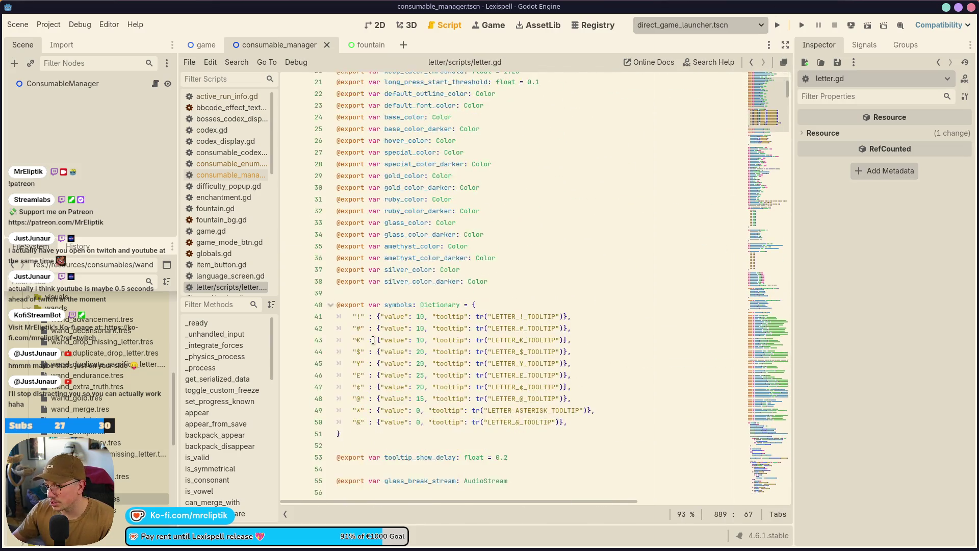
key("ctrl+equal")
key("ctrl+equal")
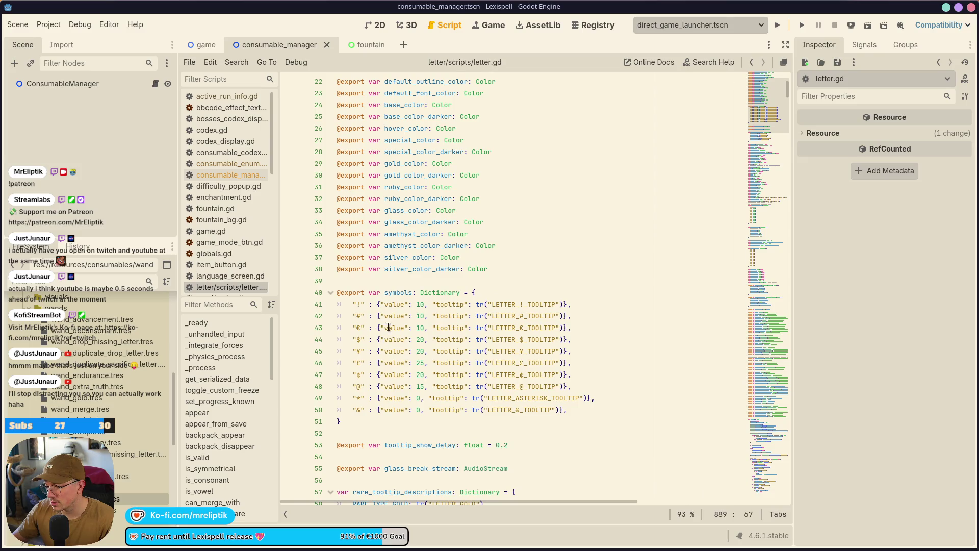
double_click(395, 293)
scroll(453, 344, "down", 10)
scroll(454, 344, "down", 15)
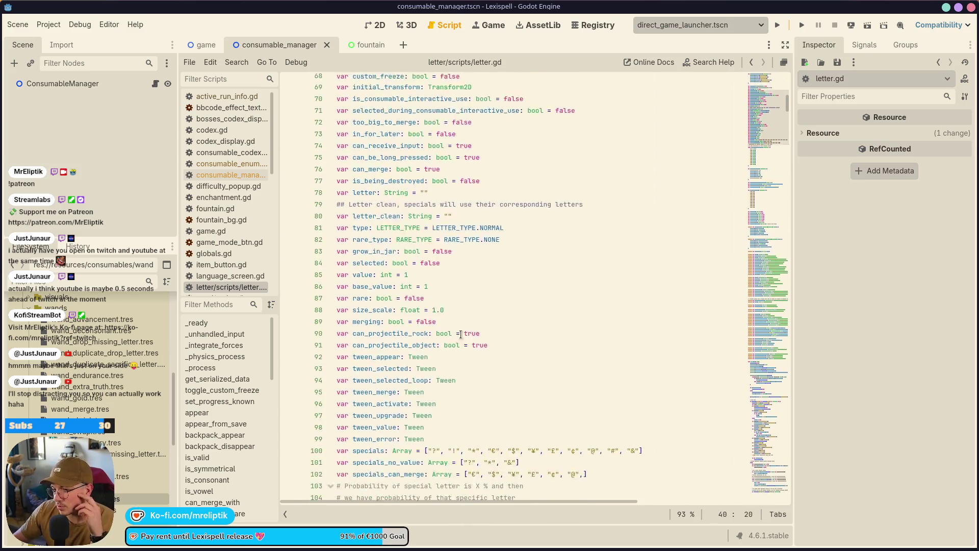
scroll(445, 307, "down", 6)
scroll(445, 307, "up", 4)
double_click(386, 323)
scroll(477, 335, "up", 6)
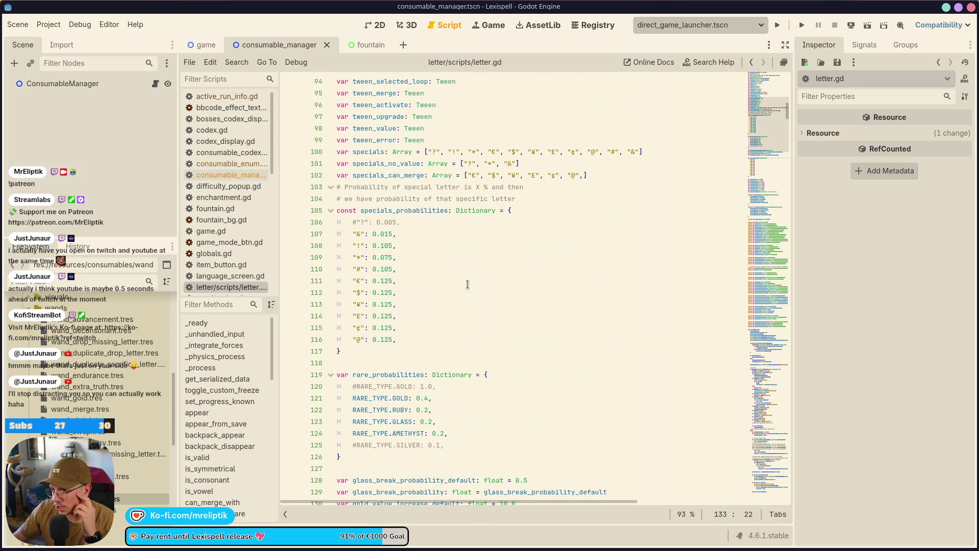
Copy specials_probabilities, find its use, and select the special-letter picking lines 341–342
double_click(420, 211)
right_click(423, 211)
left_click(461, 265)
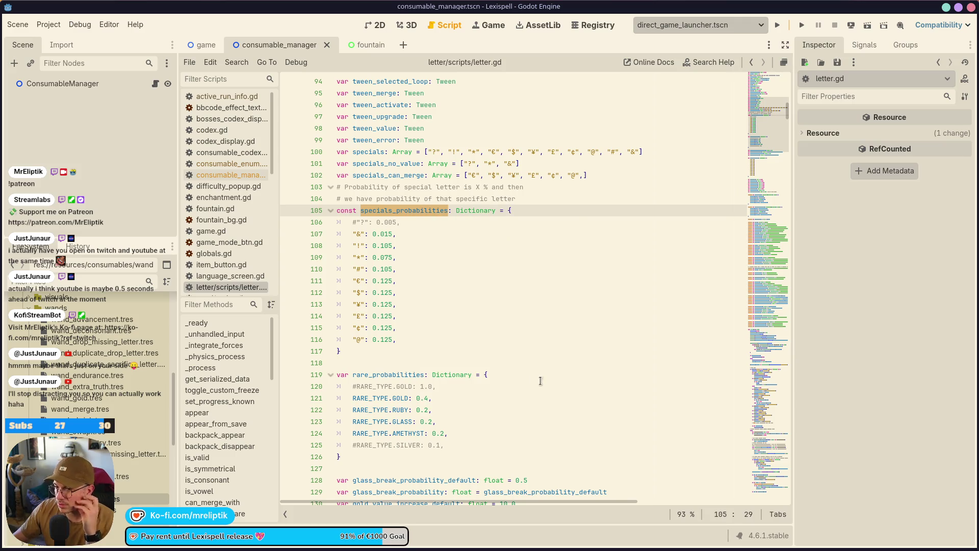
key("ctrl+f")
left_click(645, 514)
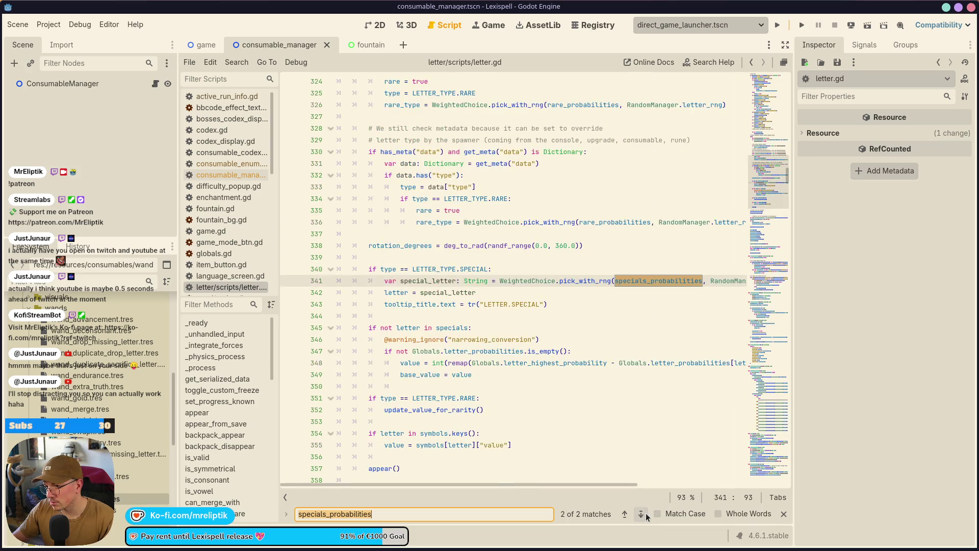
left_click(384, 280)
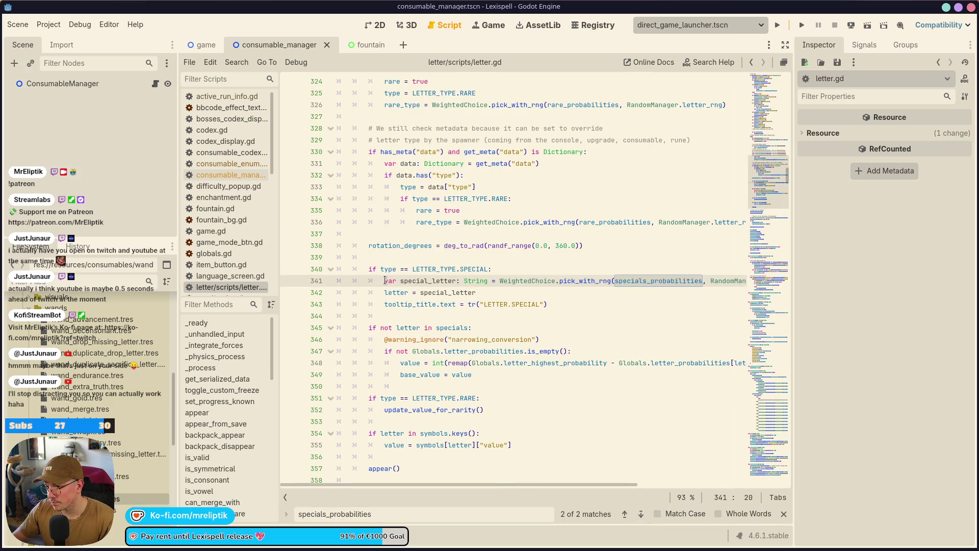
left_click_drag(385, 280, 511, 297)
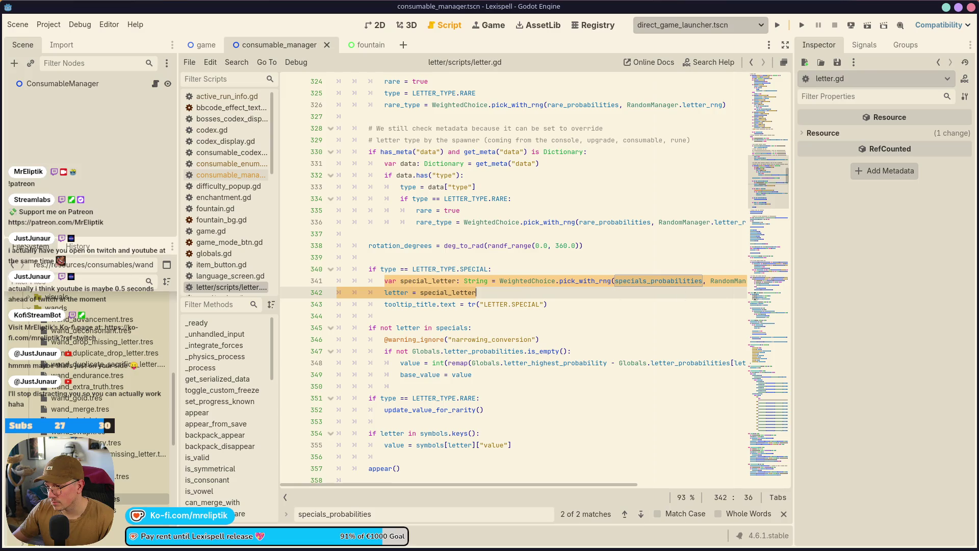
Jump back to the change_special function via the Methods list
double_click(393, 516)
scroll(219, 428, "down", 3)
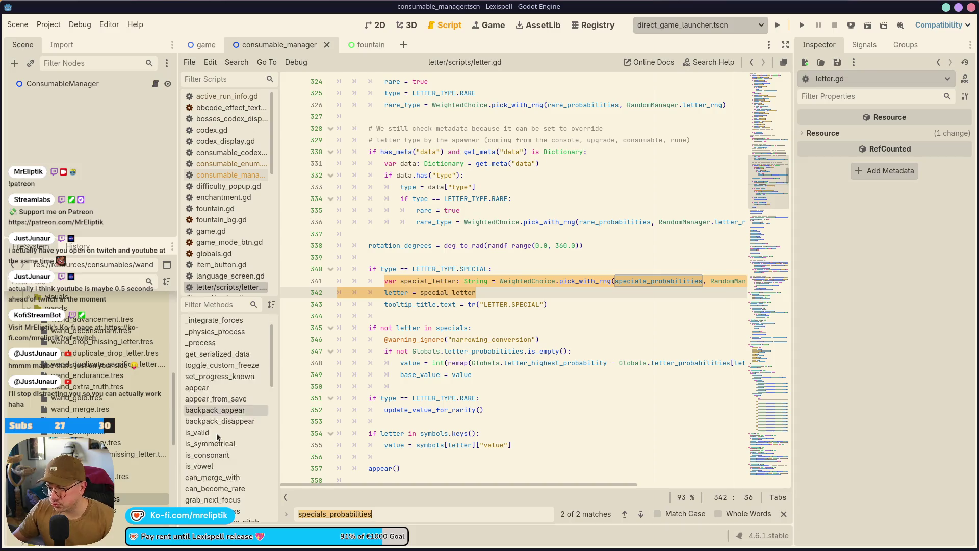
scroll(227, 433, "down", 4)
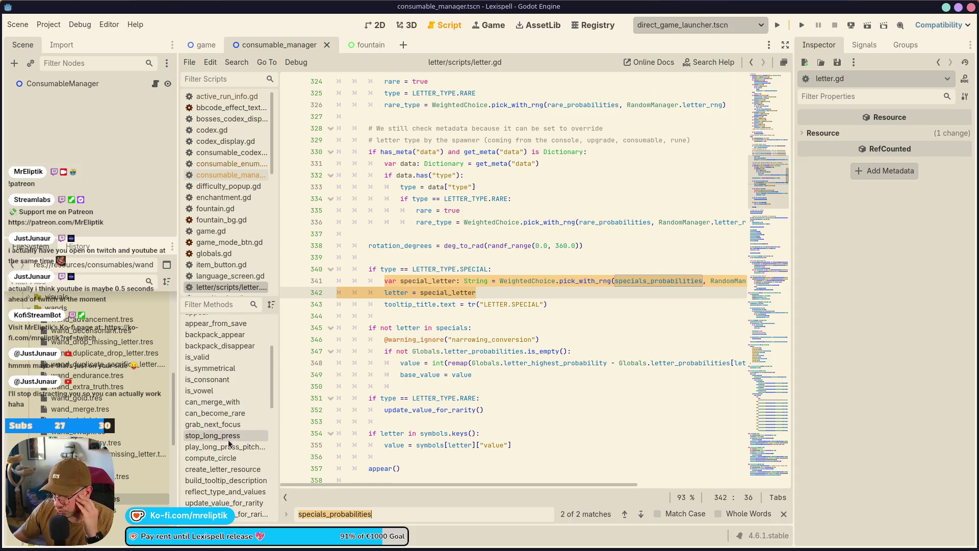
left_click(211, 494)
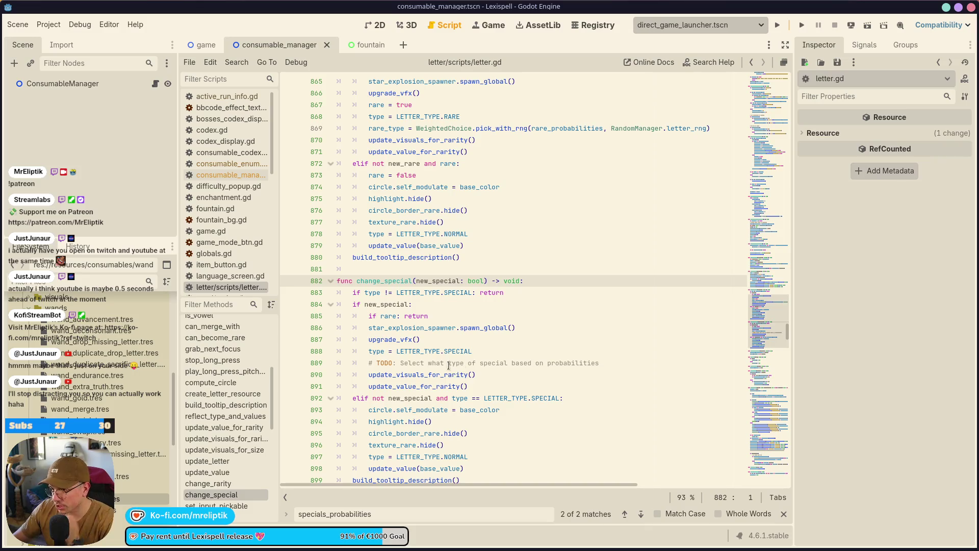
Insert the special_letter pick from specials_probabilities and 'letter = special_letter' after line 888, then save
left_click(515, 356)
key("Return")
type("var special_letter: String = WeightedChoice.pick_with_rng(specials_probabilities, RandomManager.letter_rng)")
key("Return")
type("letter = special_letter")
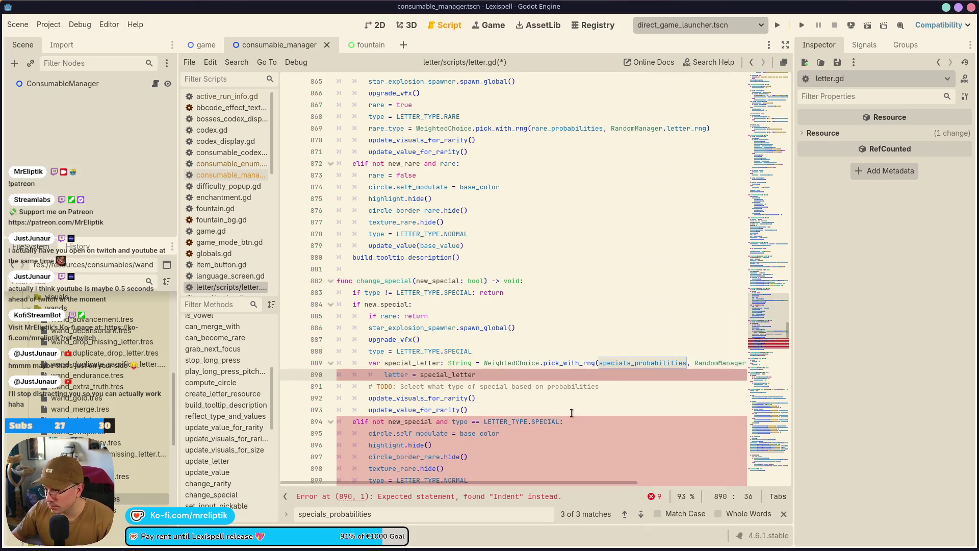
left_click(479, 362)
key("ctrl+s")
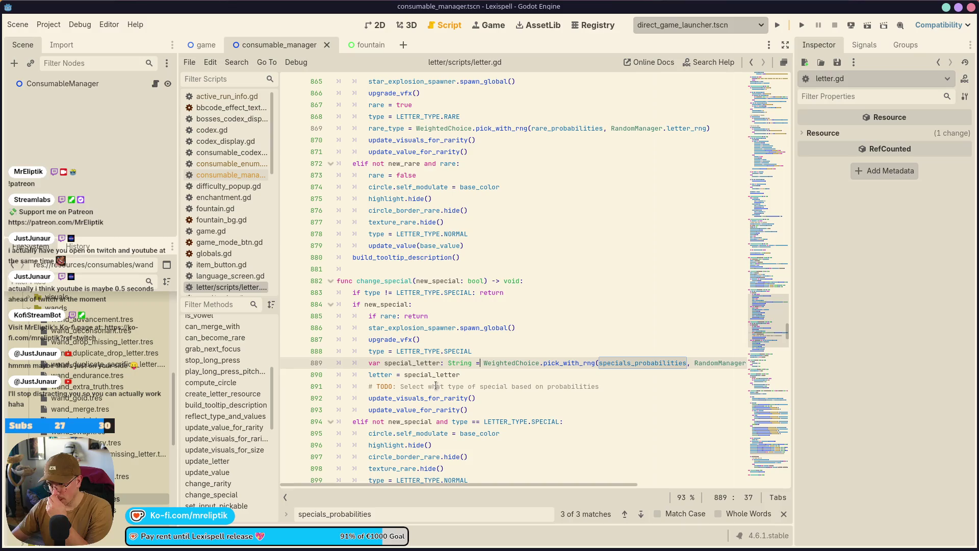
Check uses of letter and special_letter and the following rarity update calls
double_click(385, 375)
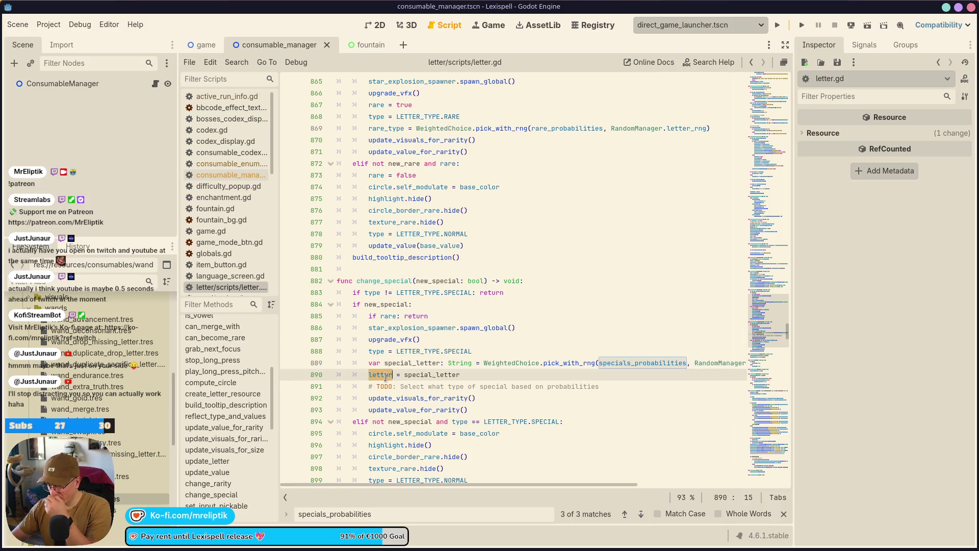
left_click(431, 374)
left_click(431, 375, "ctrl")
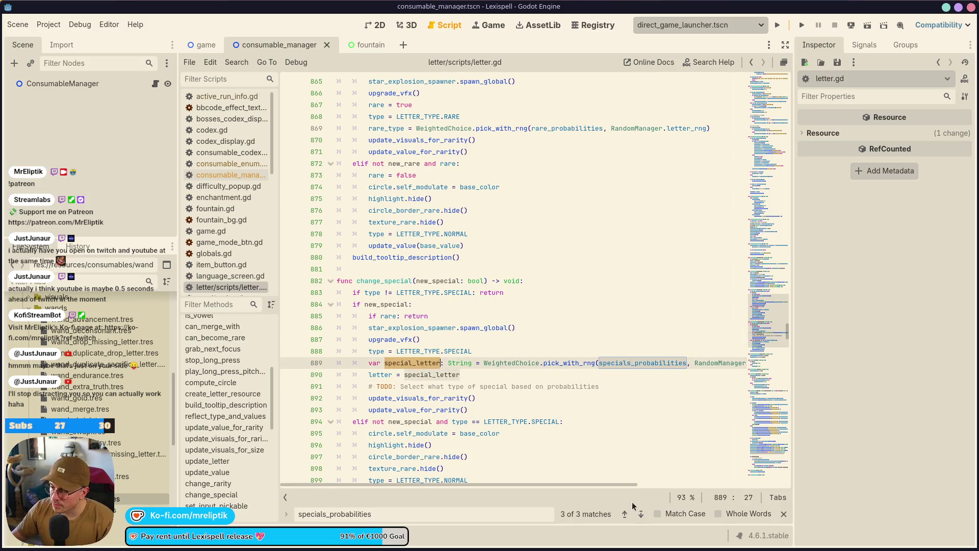
key("ctrl+f")
double_click(432, 398)
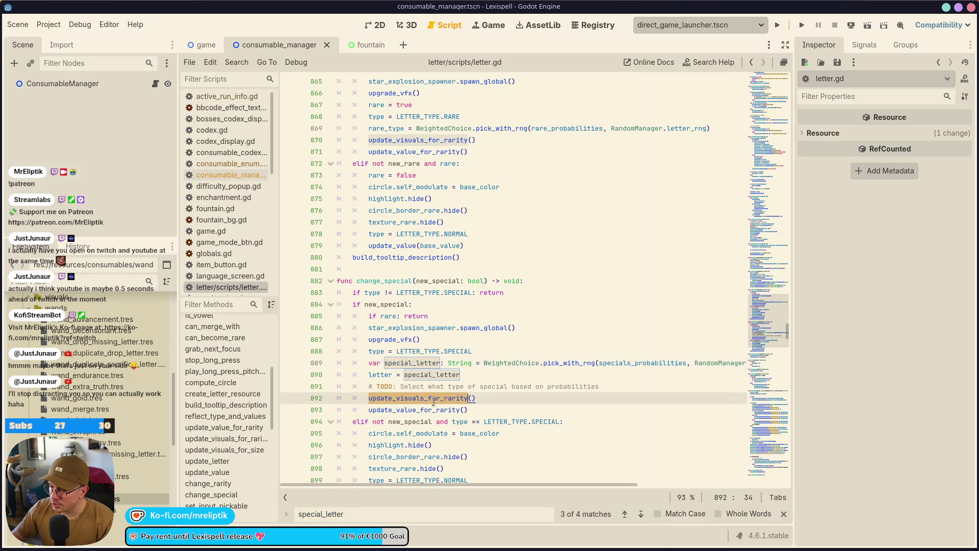
double_click(425, 410)
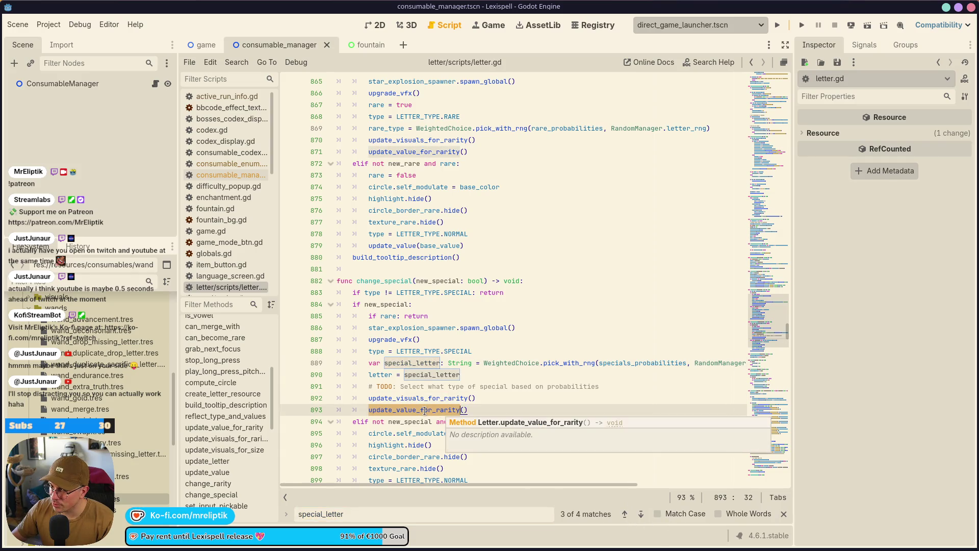
Add 'letter_clean = specials_to_clean[letter]' after line 890 and save
left_click(495, 376)
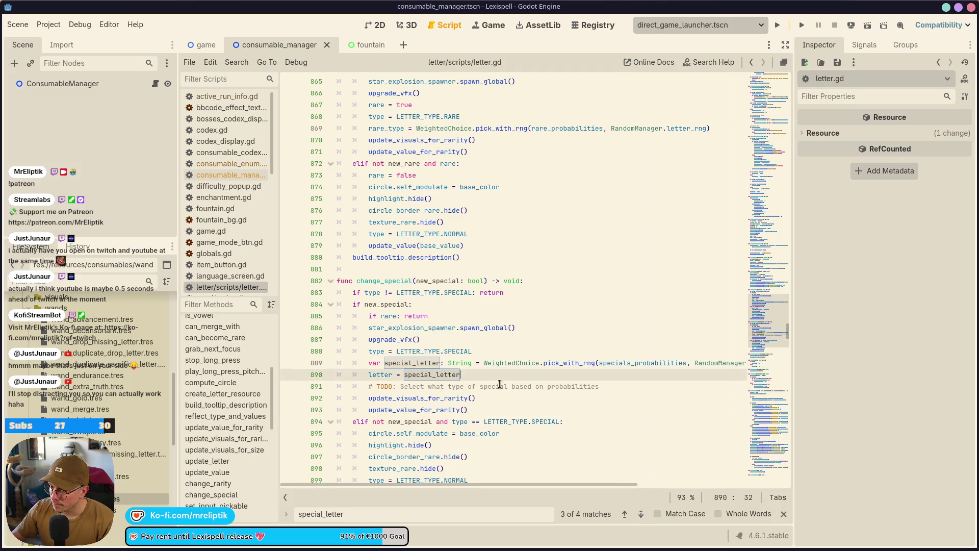
key("Return")
type("letter_clean =")
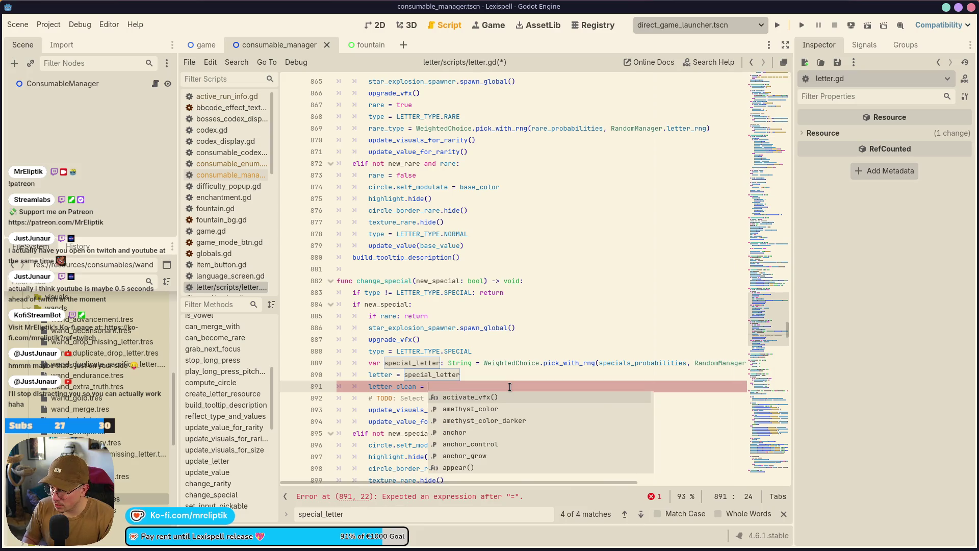
type(" special")
key("Down")
key("Down")
key("Down")
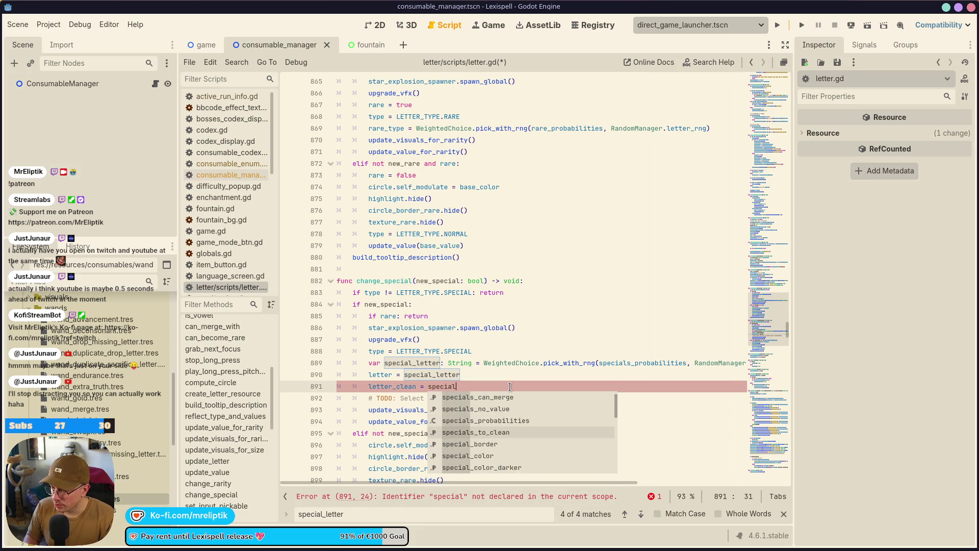
key("Return")
type("[letter")
key("ctrl+s")
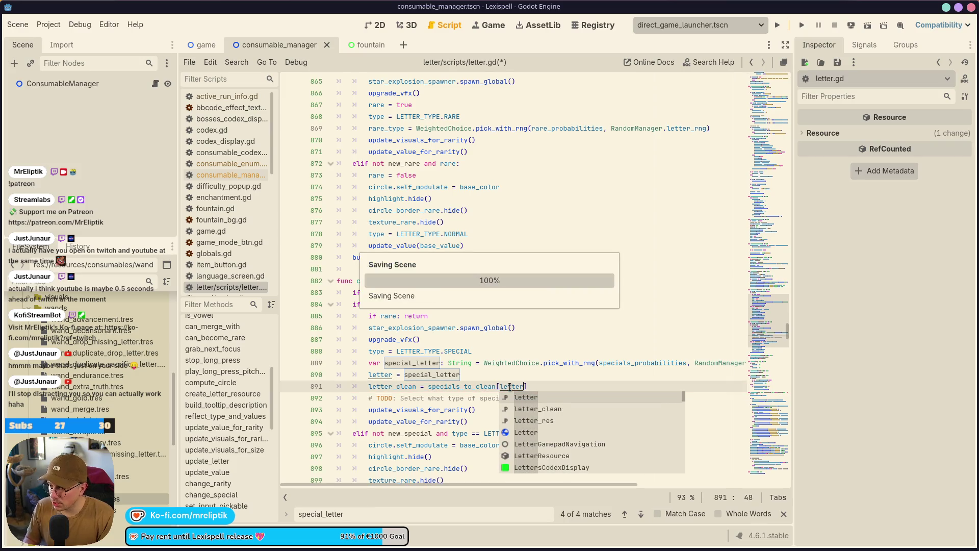
Delete the TODO comment line, save letter.gd, and look over the surrounding code
left_click(461, 386)
left_click(467, 402)
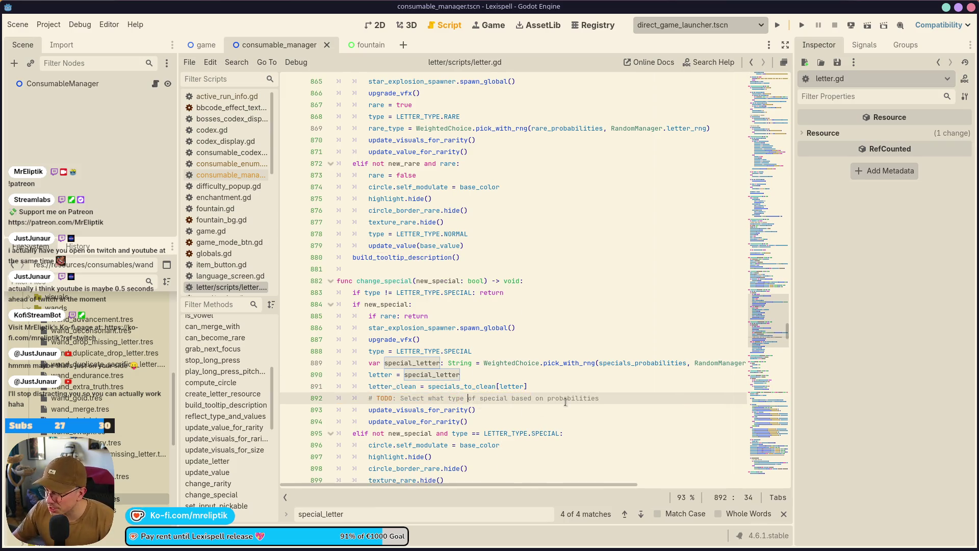
key("ctrl+shift+k")
key("ctrl+s")
scroll(532, 360, "right", 5)
scroll(532, 360, "left", 5)
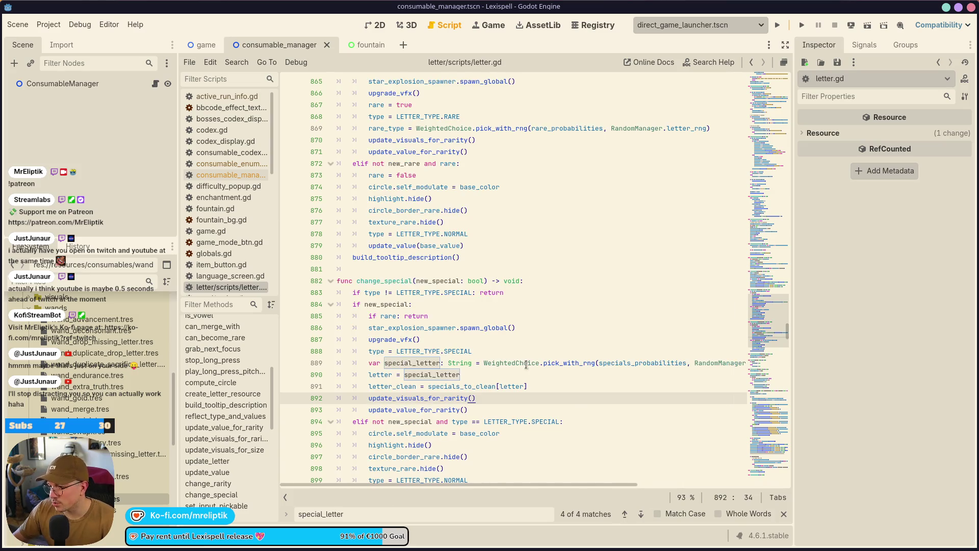
left_click(421, 355)
left_click(378, 352)
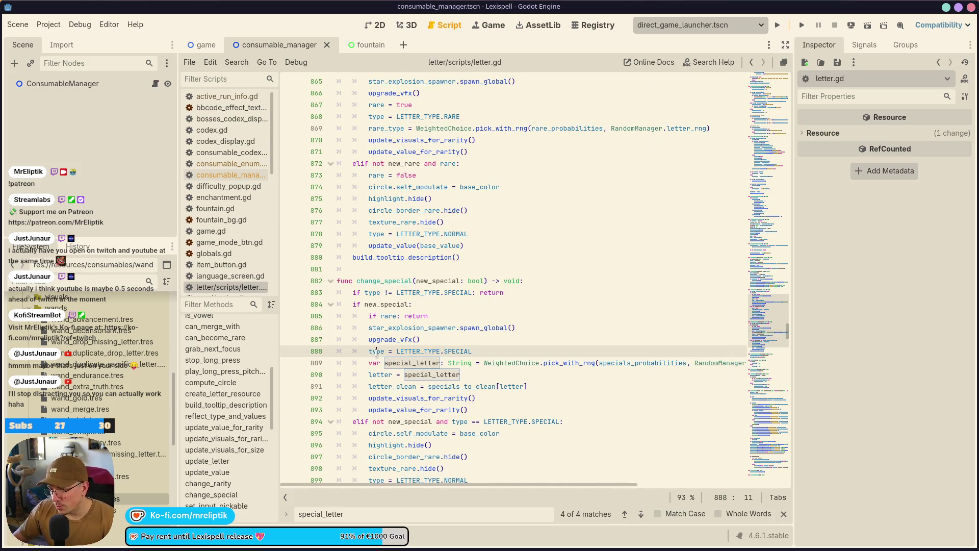
double_click(388, 327)
scroll(445, 323, "down", 3)
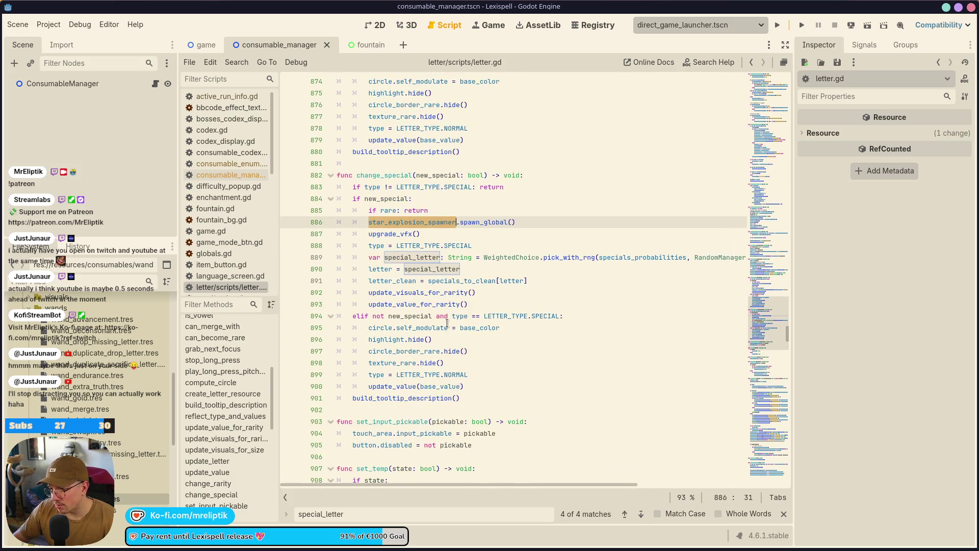
Inspect the rarity visuals code and jump to the update_visuals_for_rarity definition
double_click(390, 326)
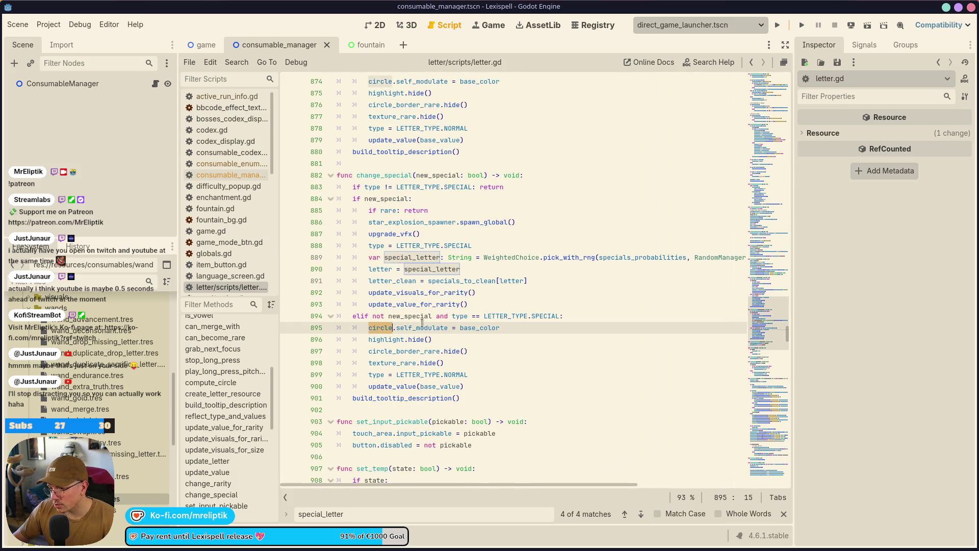
double_click(479, 327)
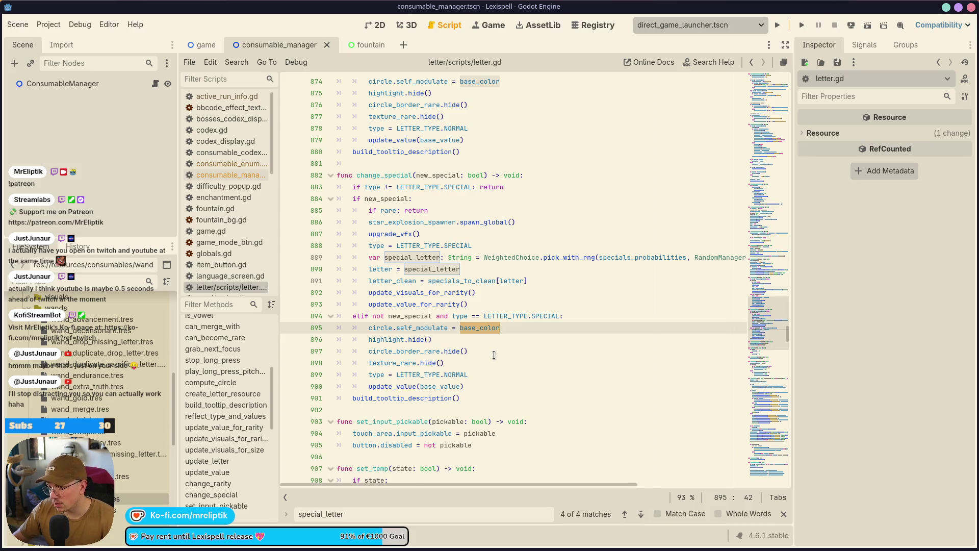
double_click(386, 339)
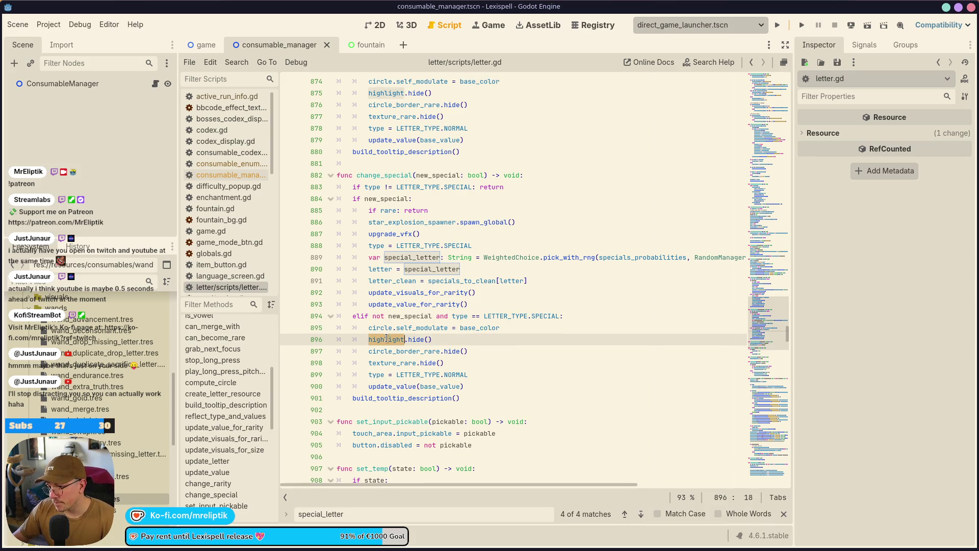
double_click(387, 350)
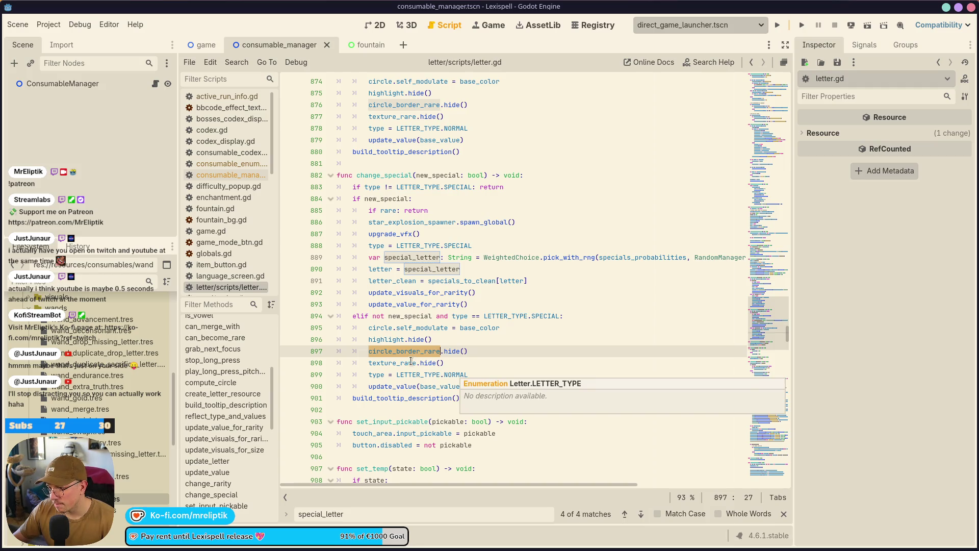
left_click(500, 287)
double_click(428, 292)
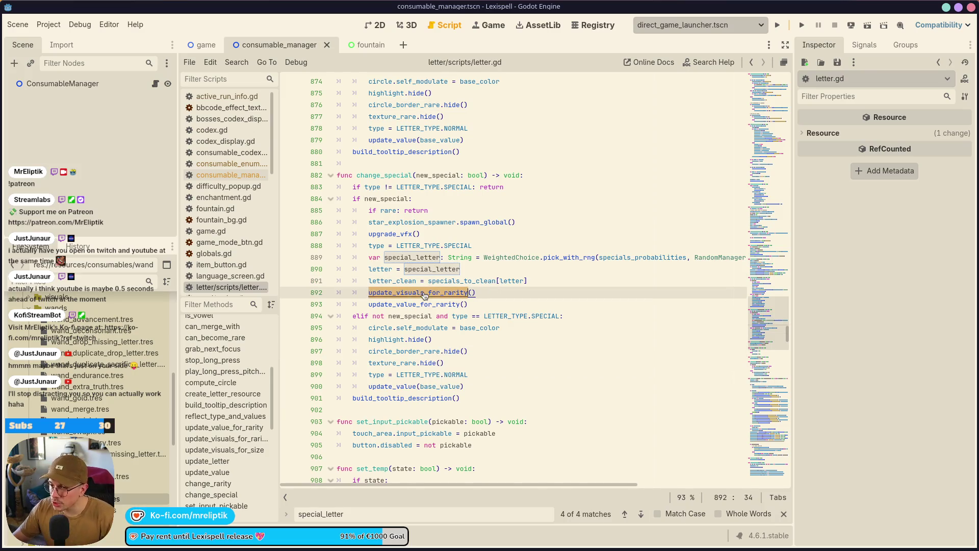
left_click(428, 292, "ctrl")
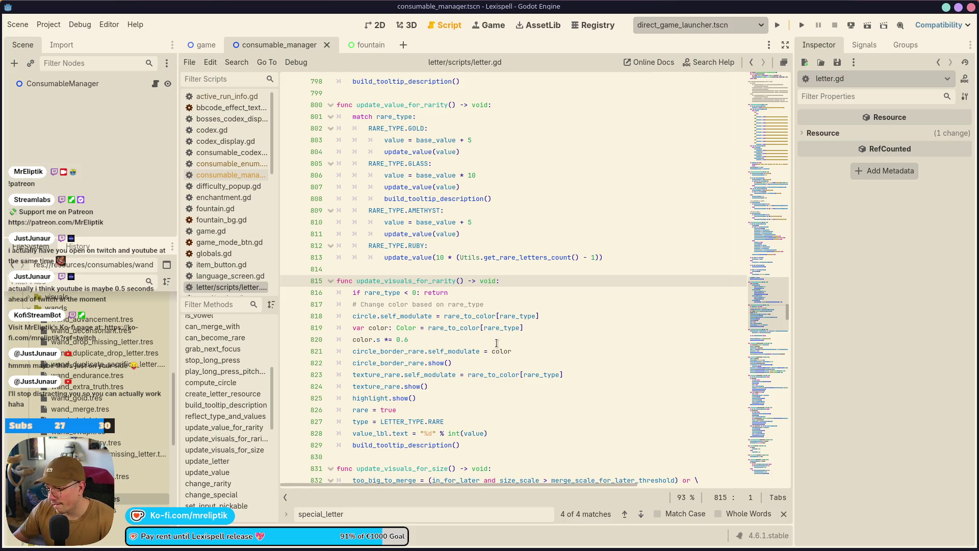
Open consumable_manager.gd at the change_special(false) call in activate_wand_unspecial
left_click(155, 84)
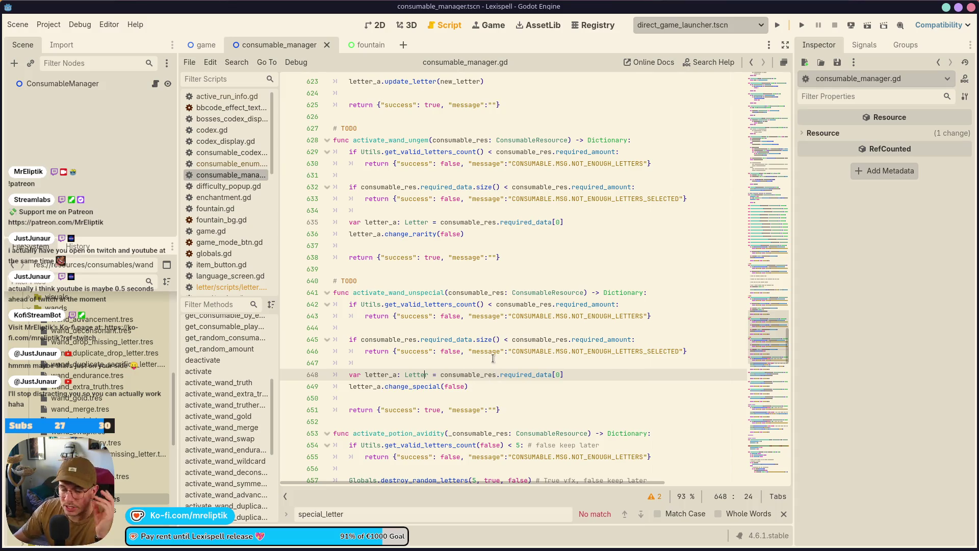
double_click(413, 387)
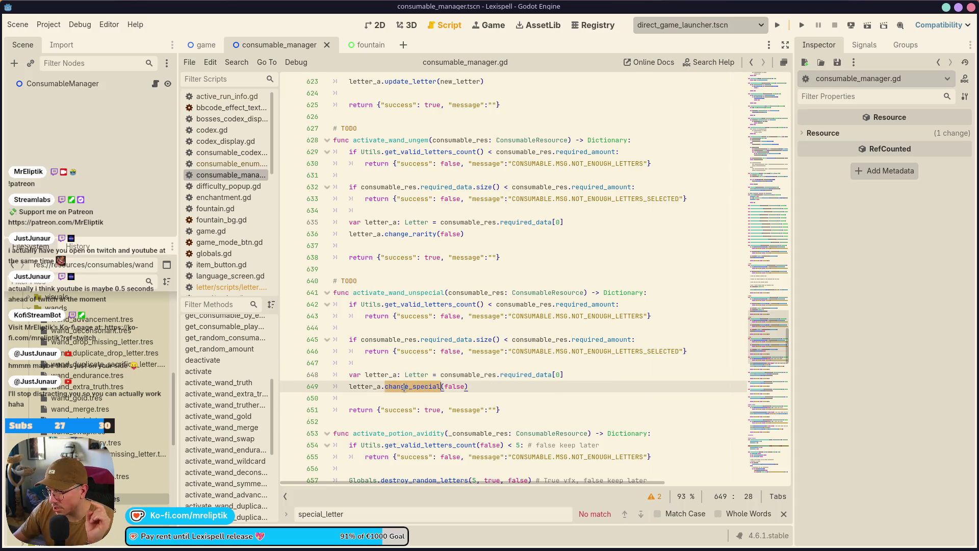
left_click(486, 386)
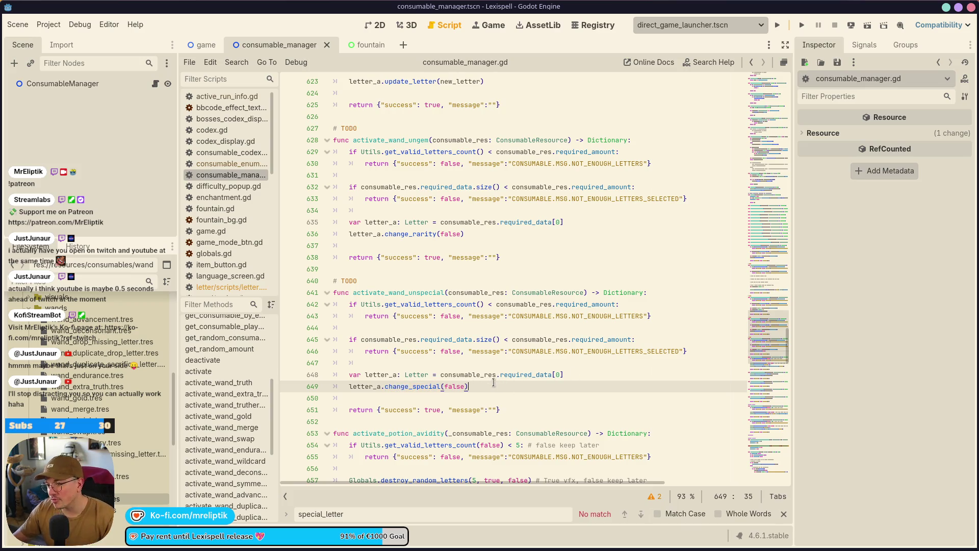
Replace change_special(false) with letter_a.destroy(true) in activate_wand_unspecial
key("ctrl+shift+Left")
key("ctrl+shift+Left")
key("ctrl+shift+Left")
key("BackSpace")
type("destroy")
key("Return")
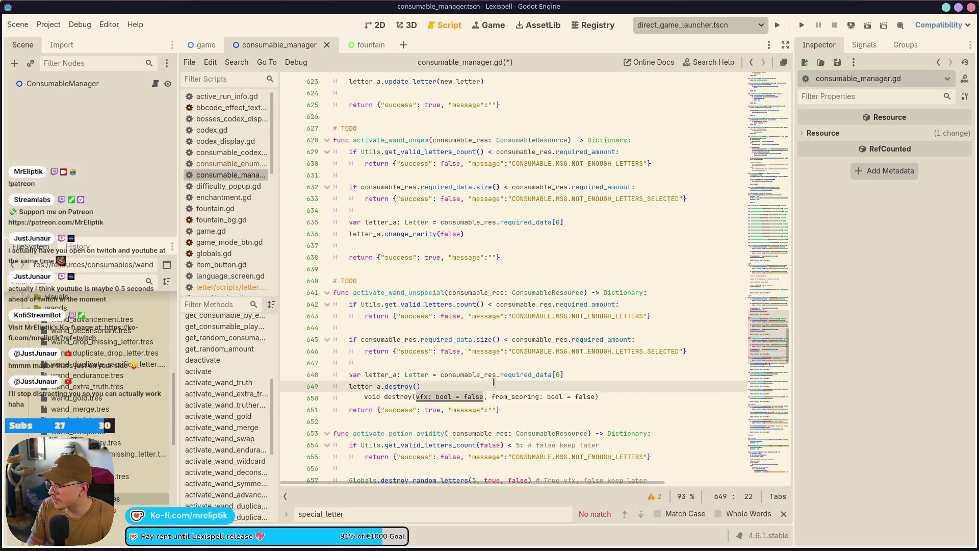
type("true")
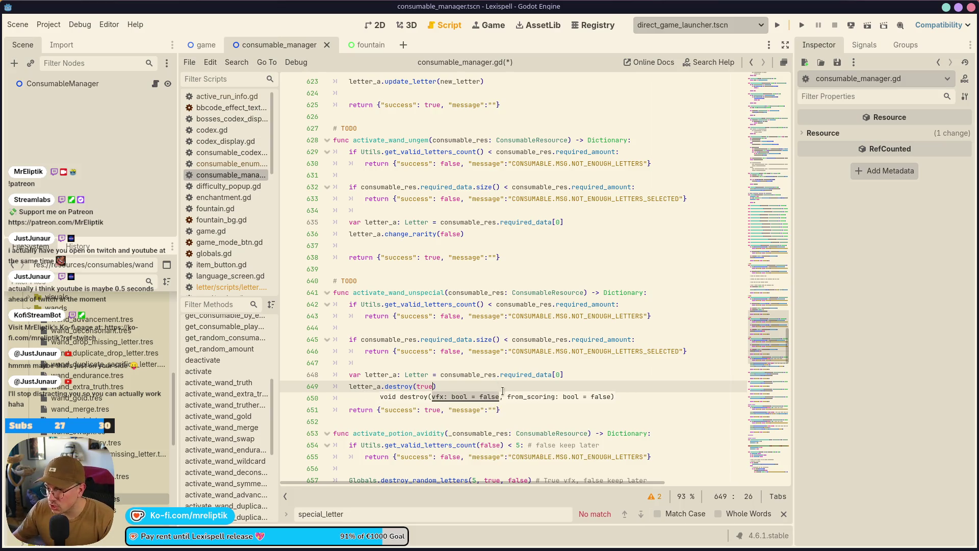
Swap activate_wand_ungem's change_rarity(false) for the same destroy(true) line and save
key("ctrl+shift+d")
key("alt+Up")
key("alt+Up")
key("alt+Up")
key("alt+Up")
key("alt+Up")
key("alt+Up")
key("Up")
key("ctrl+shift+k")
key("ctrl+s")
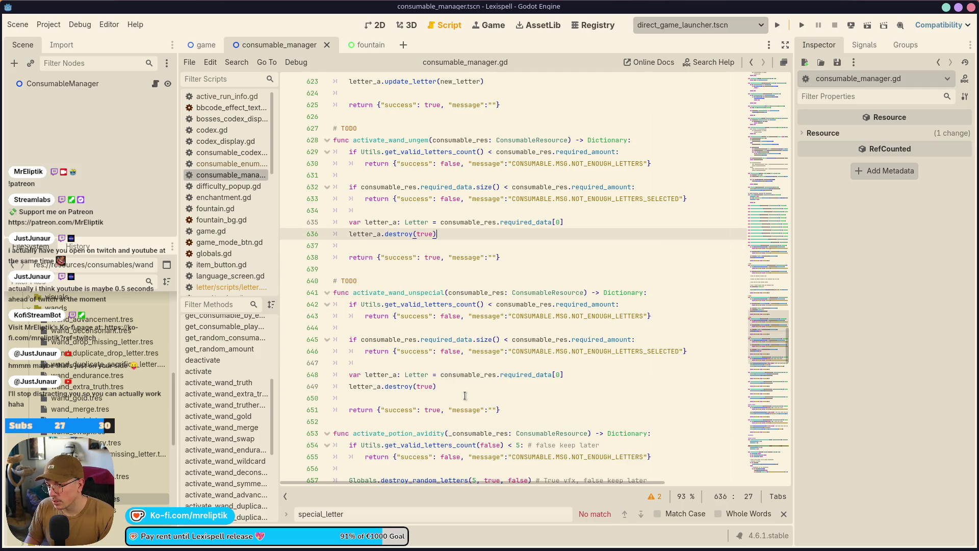
key("Return")
key("Return")
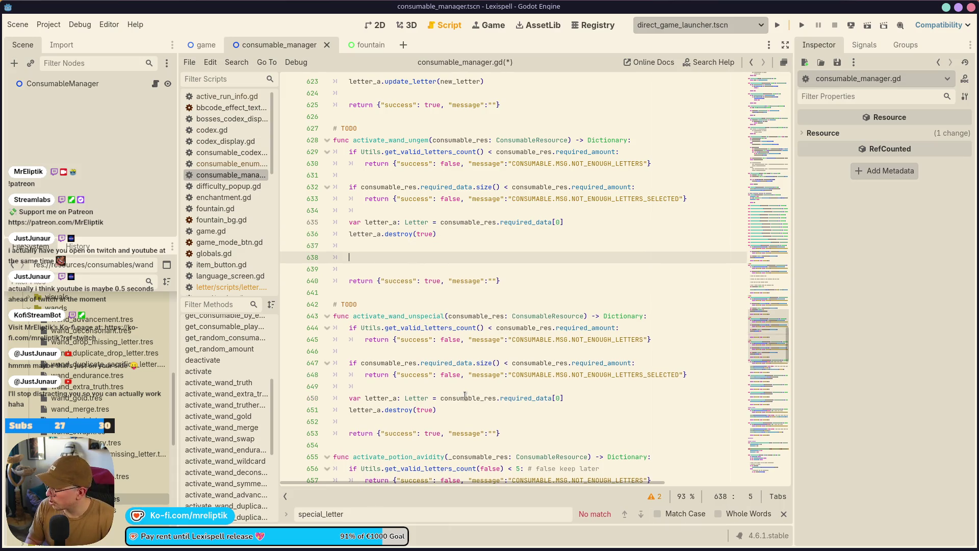
Duplicate the SignalBus emit line into activate_wand_ungem at line 638 and save
type("Signa")
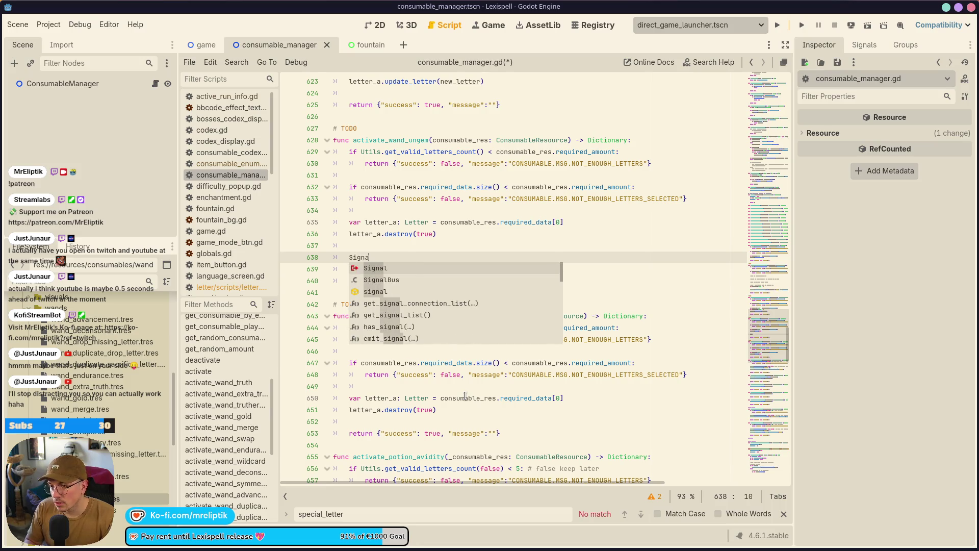
key("BackSpace")
key("BackSpace")
key("BackSpace")
scroll(488, 332, "up", 10)
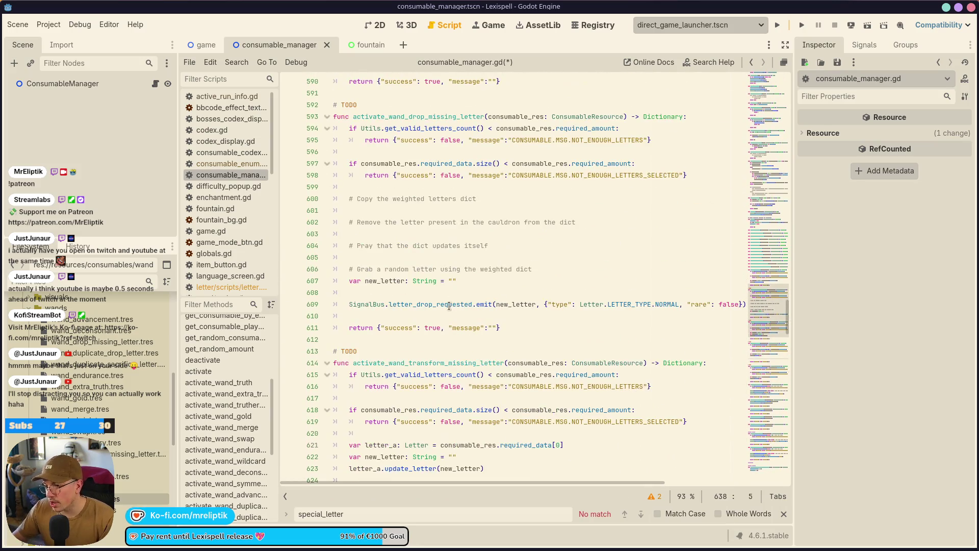
left_click(351, 304)
key("ctrl+shift+d")
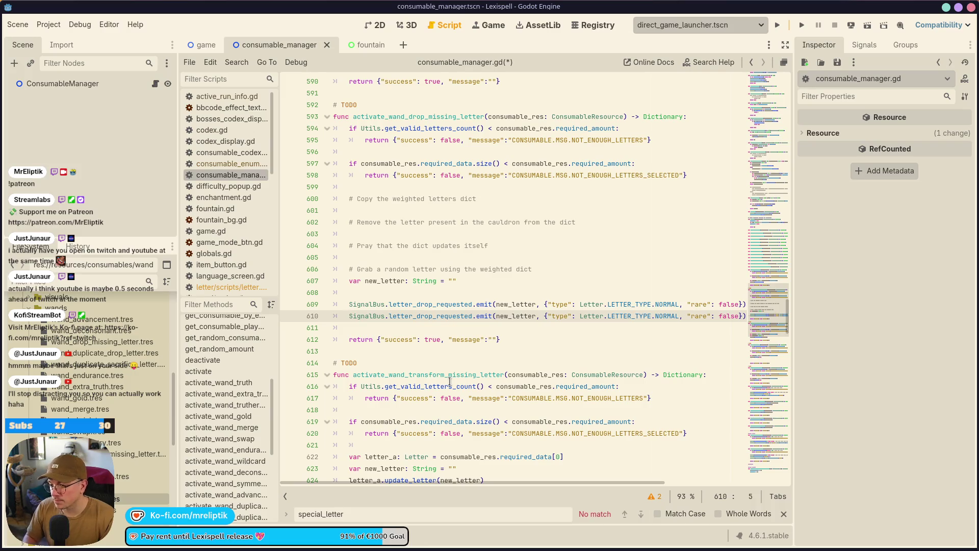
key("alt+Down")
key("alt+Down")
key("alt+Down")
key("alt+Up")
key("alt+Up")
key("alt+Up")
key("ctrl+s")
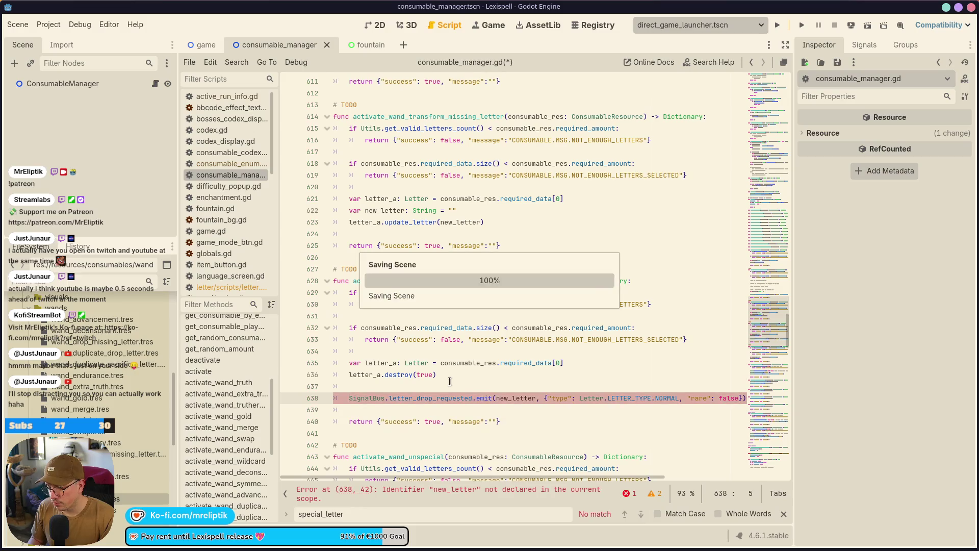
Wrap the emit line in a 'for i in range(4):' loop and save
key("Up")
key("Return")
type("for ")
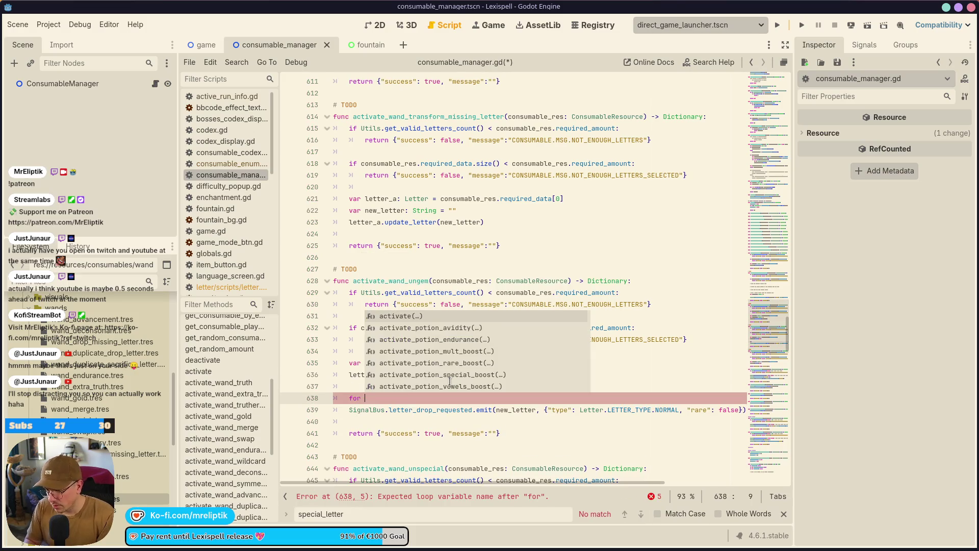
type("i in range(4)")
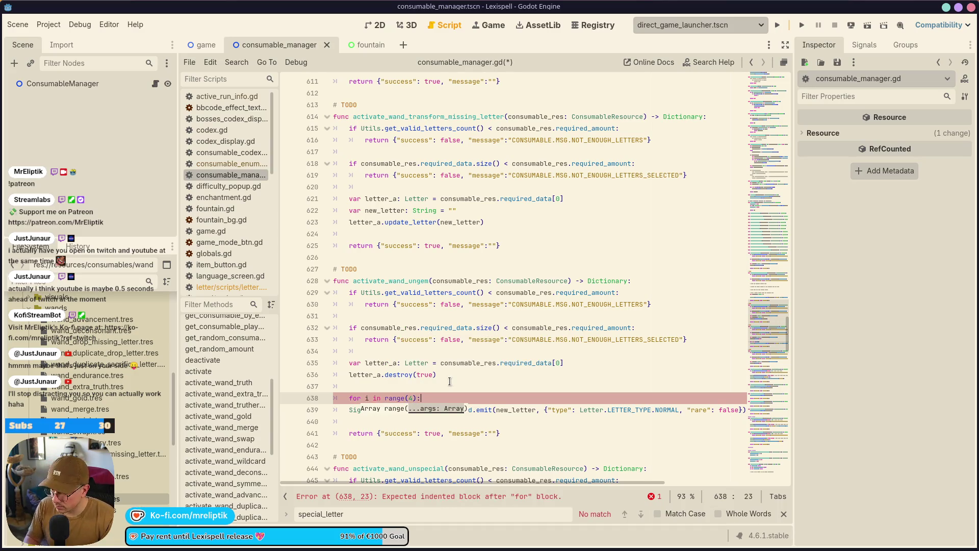
type(":")
key("Down")
key("Home")
key("Tab")
key("Down")
key("ctrl+s")
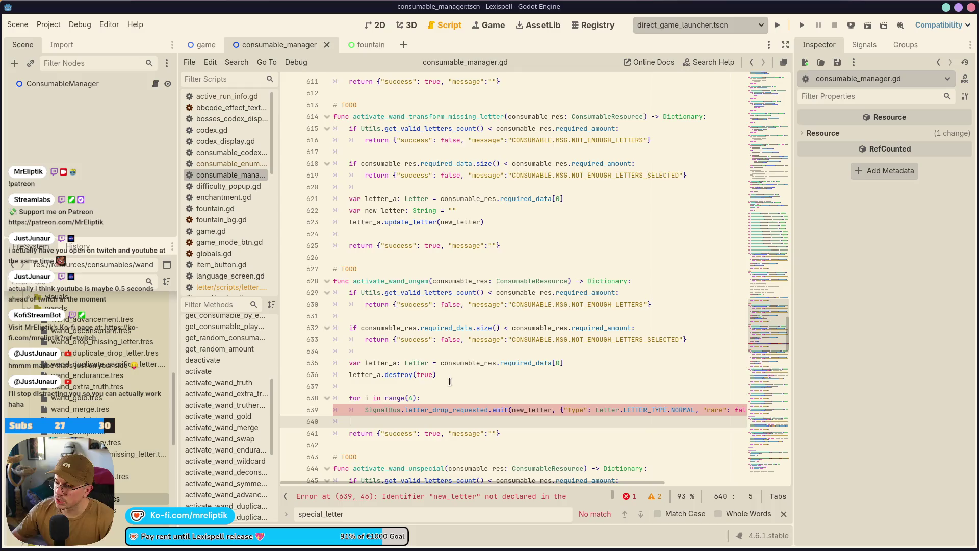
Widen the code area and move the emit call's dictionary argument onto its own indented line
scroll(459, 375, "down", 3)
left_click_drag(793, 255, 861, 255)
left_click(559, 304)
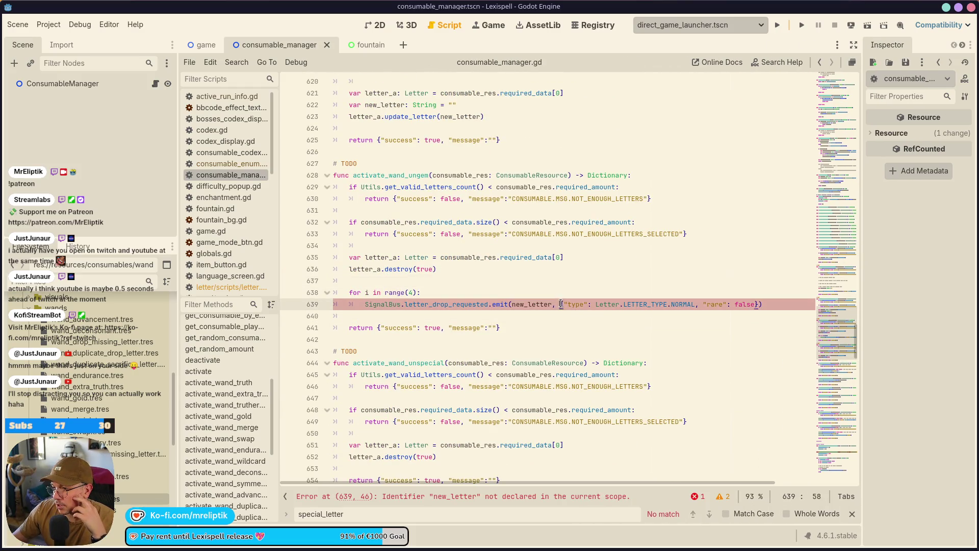
key("Return")
key("Tab")
key("ctrl+s")
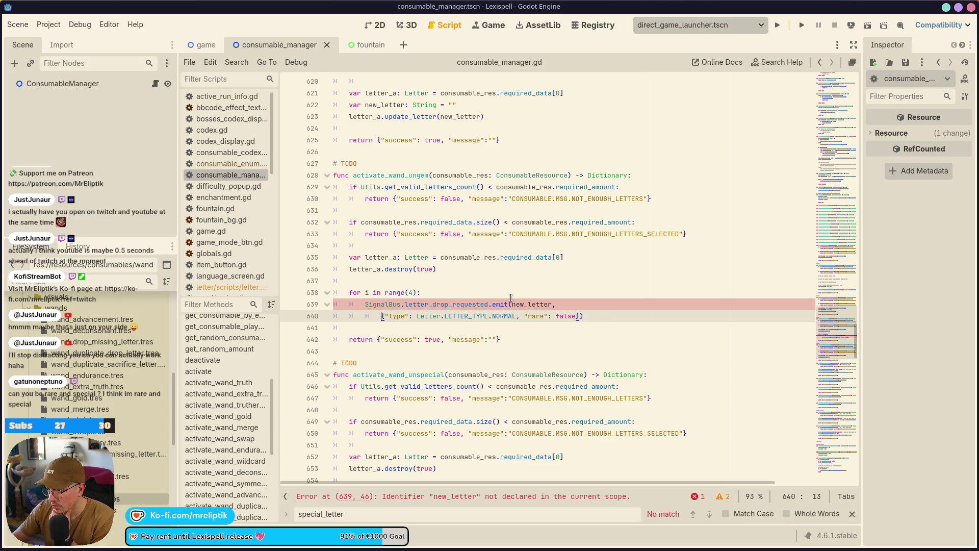
Replace new_letter in the emit call with Globals.letter_probabilities and save
double_click(548, 304)
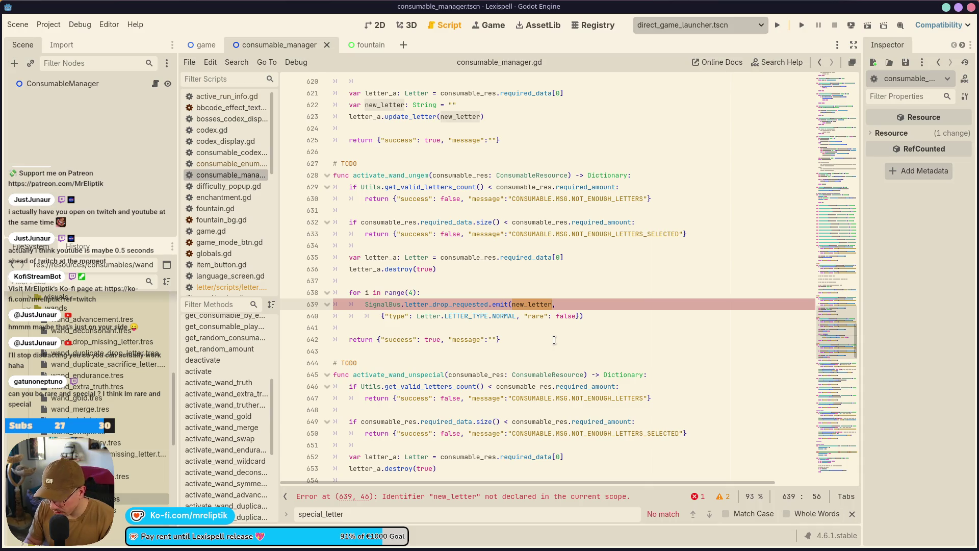
type("Global")
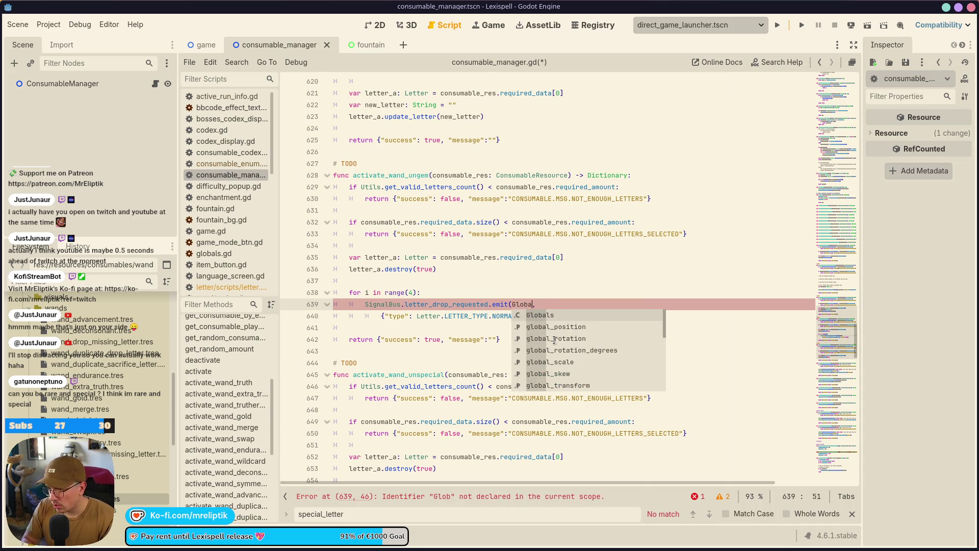
key("Return")
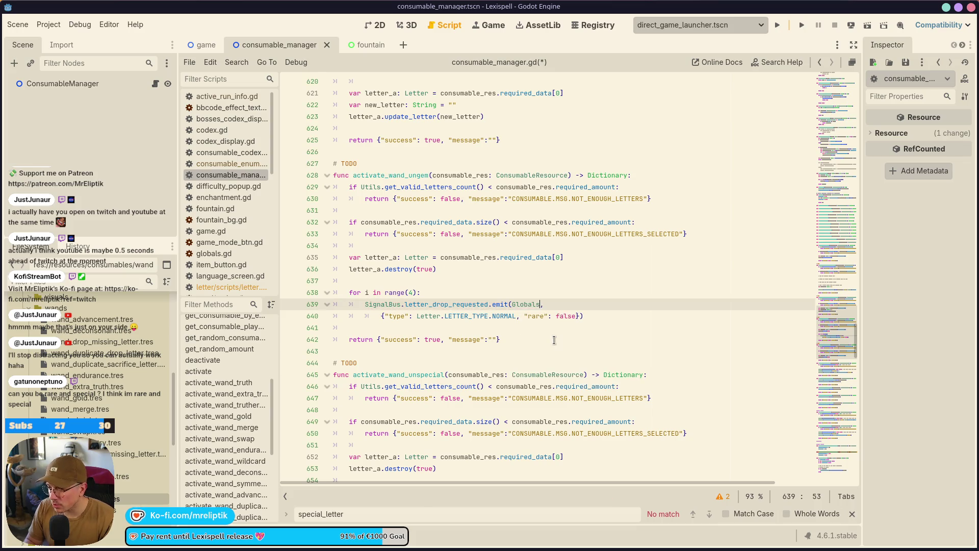
type(".")
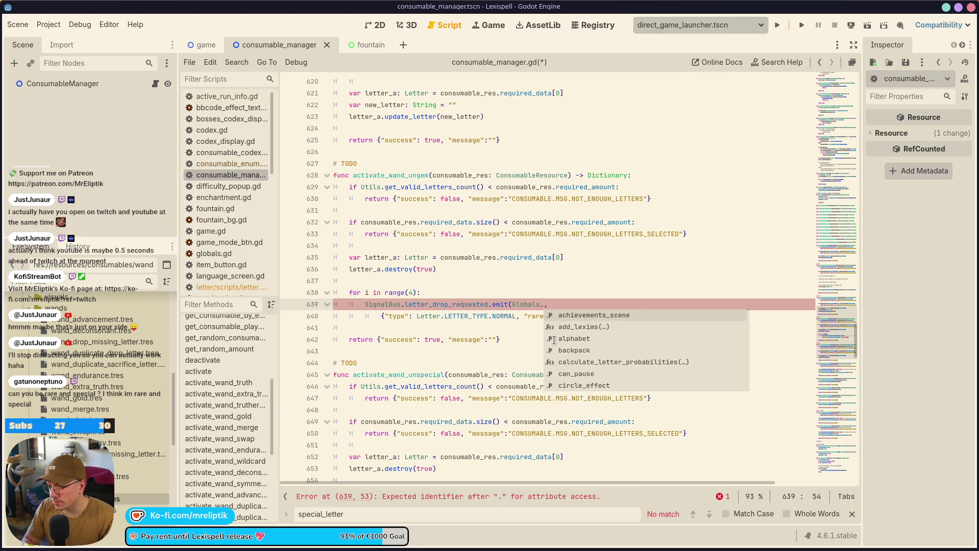
type("letter")
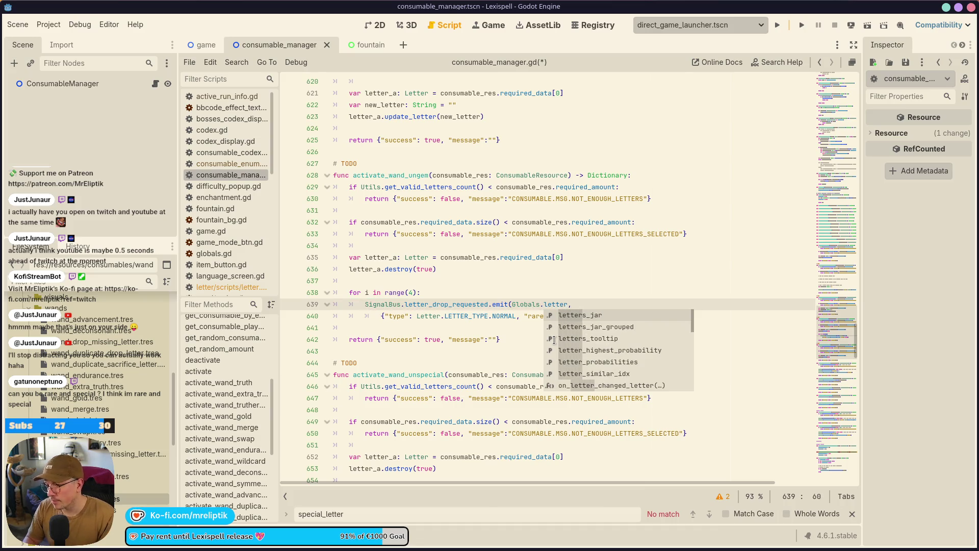
key("Down")
key("Down")
key("Down")
key("Return")
key("ctrl+s")
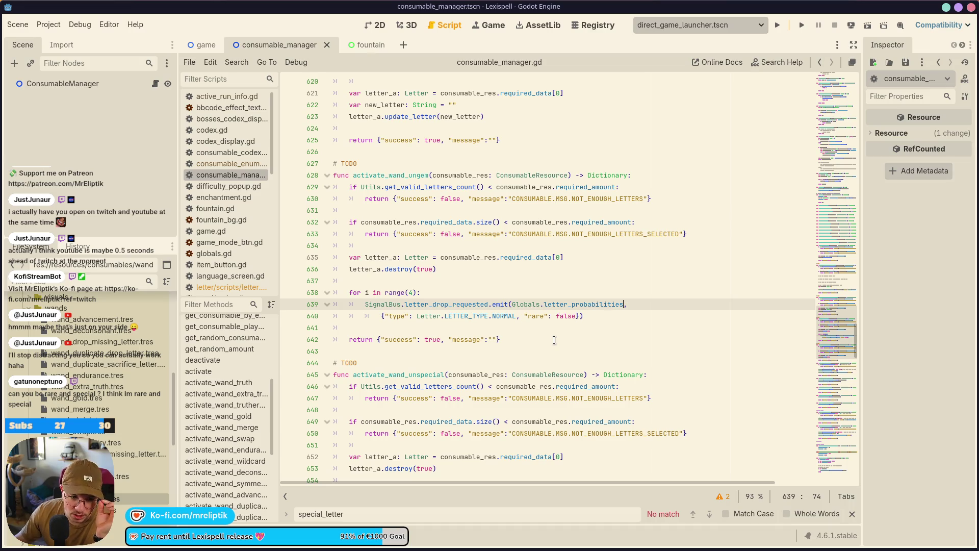
Search the whole project for Globals.letter_probabilities, finding 15 matches in 5 files
right_click(597, 305)
left_click(581, 307)
left_click(500, 307)
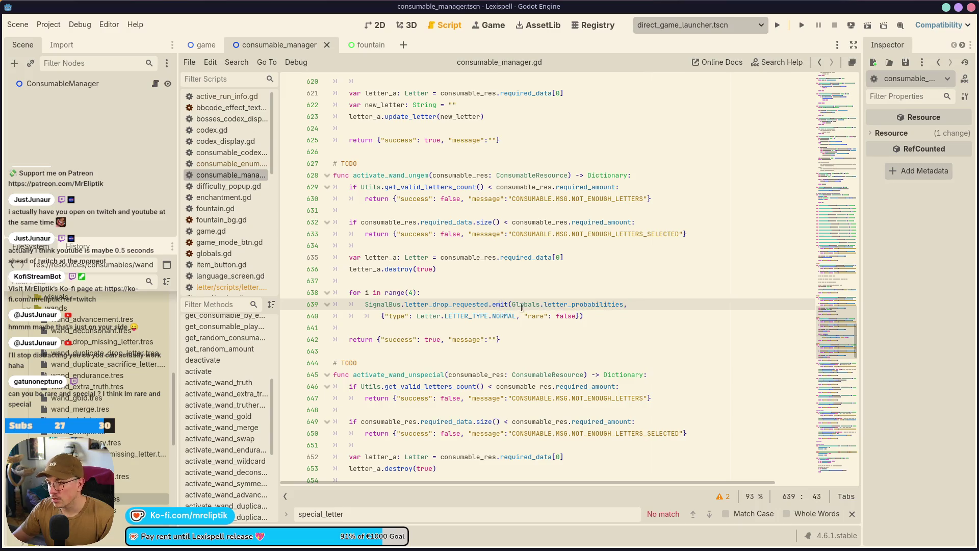
left_click_drag(512, 305, 623, 304)
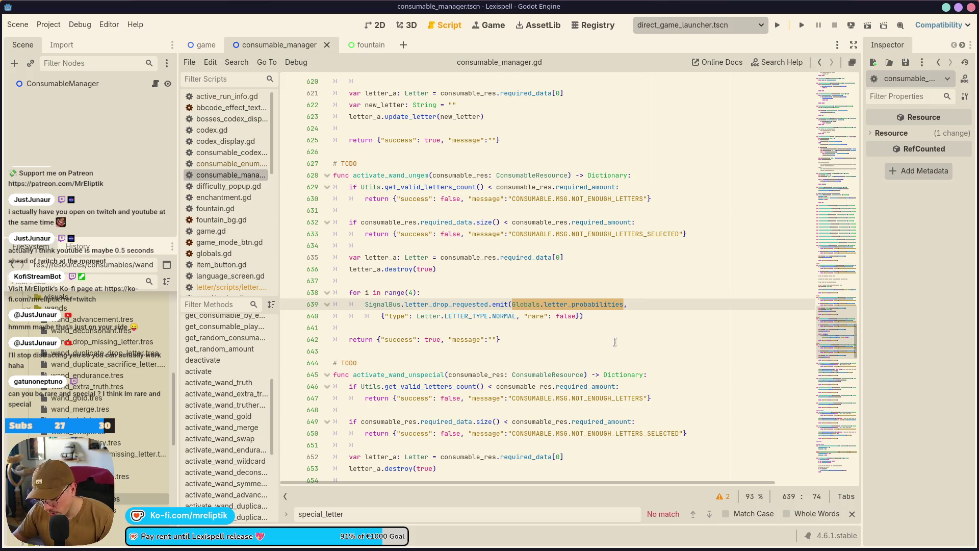
key("ctrl+shift+f")
left_click(326, 327)
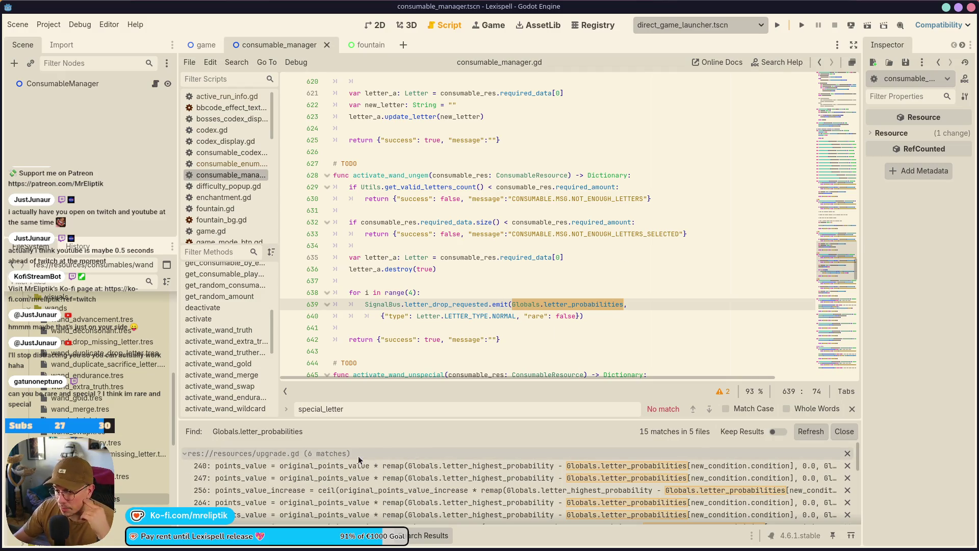
scroll(410, 480, "down", 3)
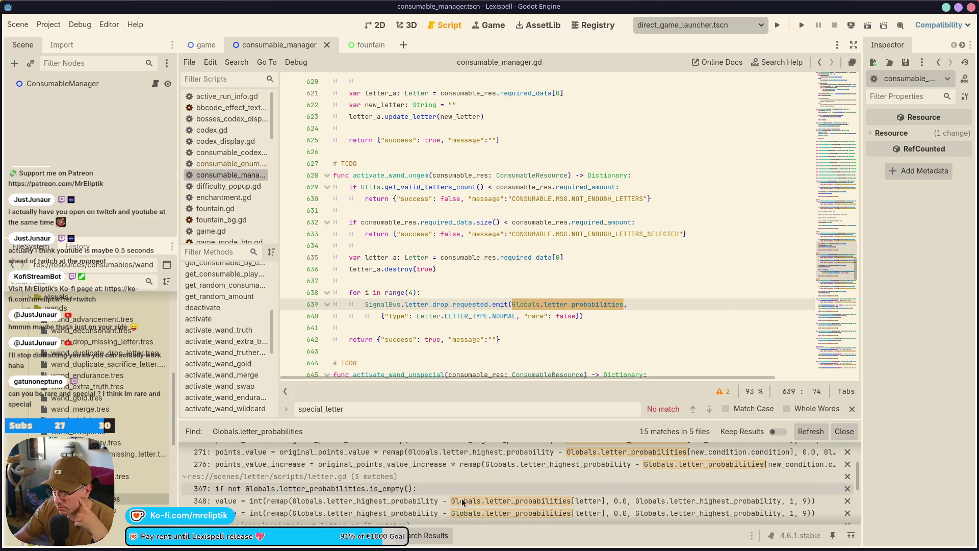
scroll(377, 493, "down", 2)
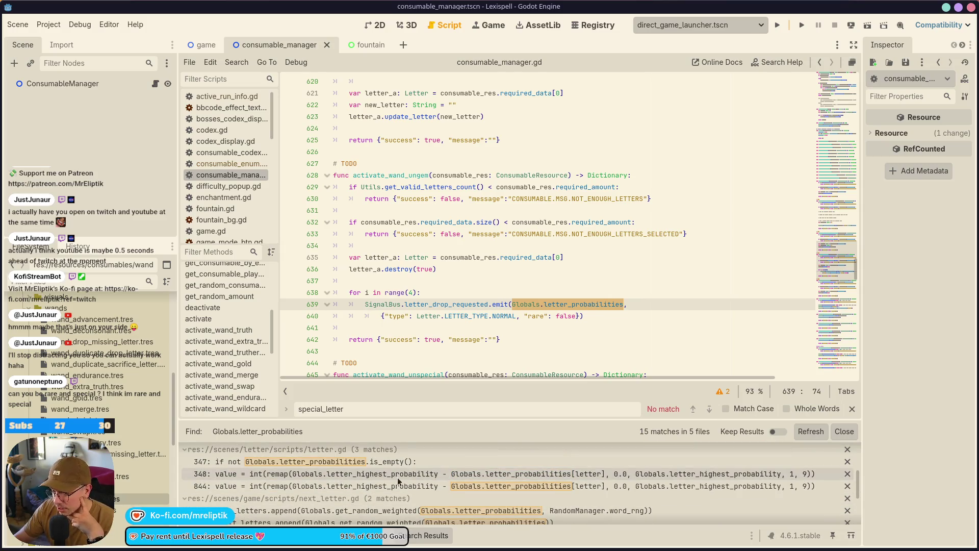
scroll(408, 478, "down", 2)
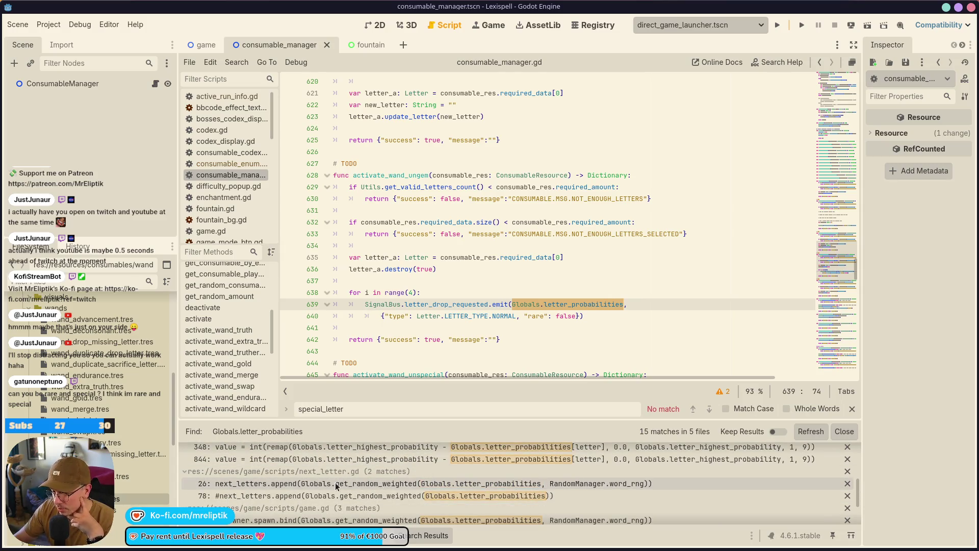
Copy the get_random_weighted call from next_letter.gd line 26, then return to consumable_manager.gd
left_click(337, 484)
scroll(459, 327, "up", 4)
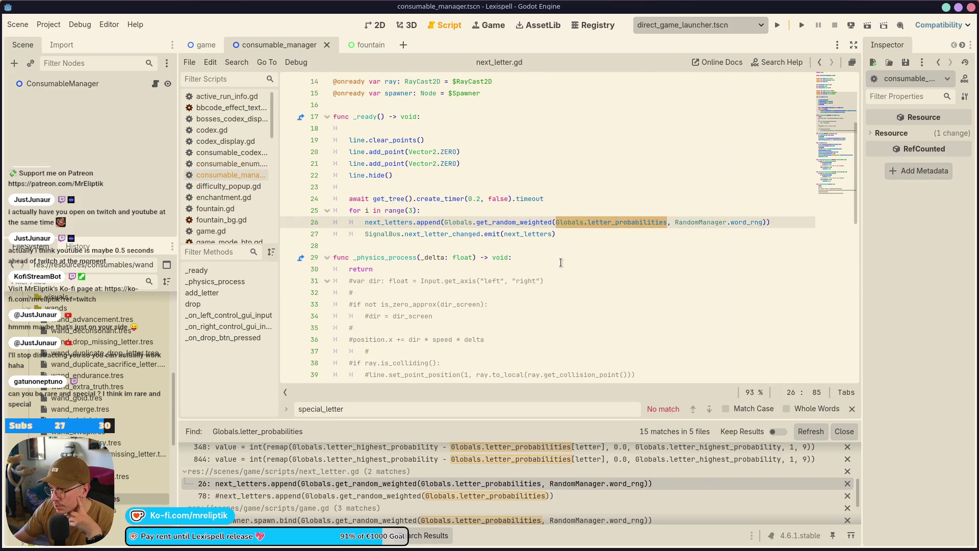
mouse_move(767, 223)
left_mouse_down()
mouse_move(430, 223)
mouse_move(444, 223)
left_mouse_up()
key("ctrl+c")
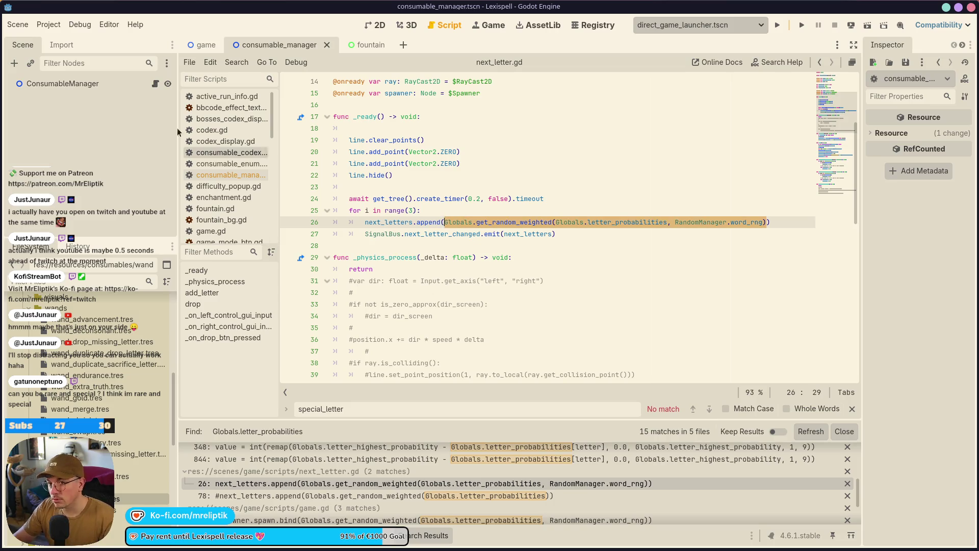
left_click(254, 176)
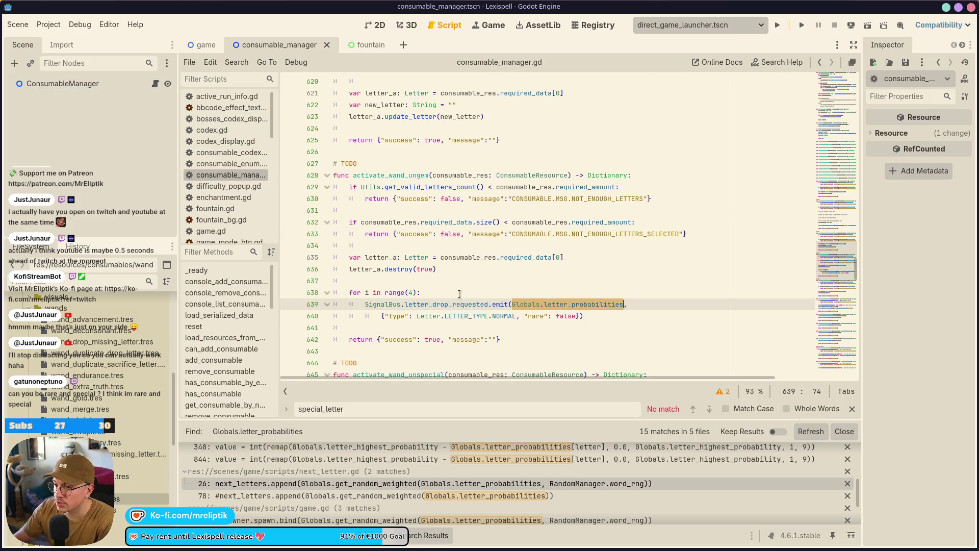
left_click(529, 295)
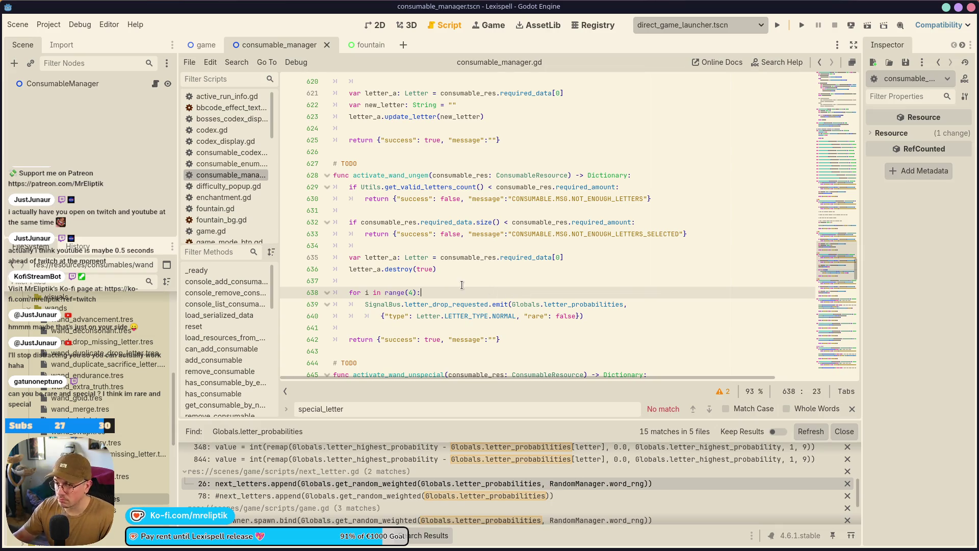
Add 'var l: String =' with the pasted get_random_weighted call inside the loop, and save
key("Return")
key("ctrl+v")
left_click(365, 304)
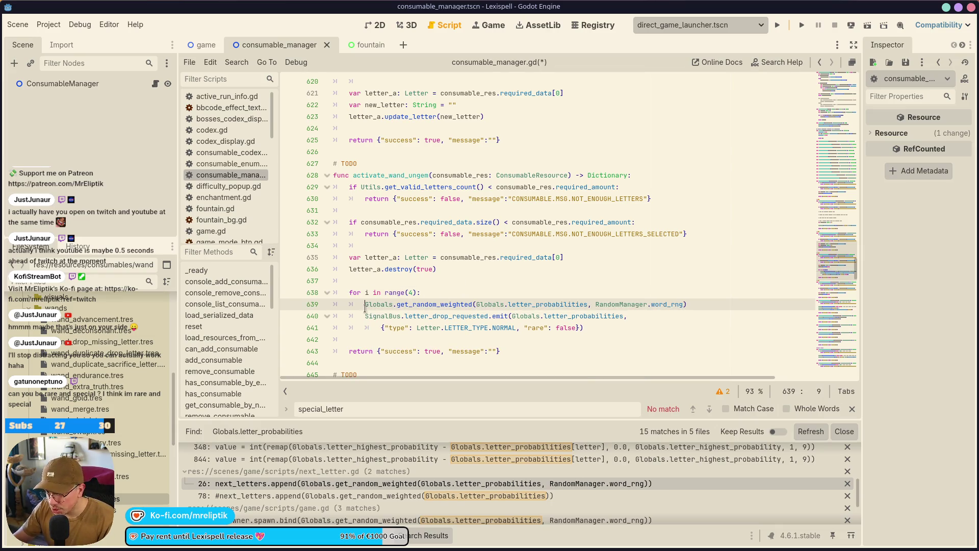
type("var l: S")
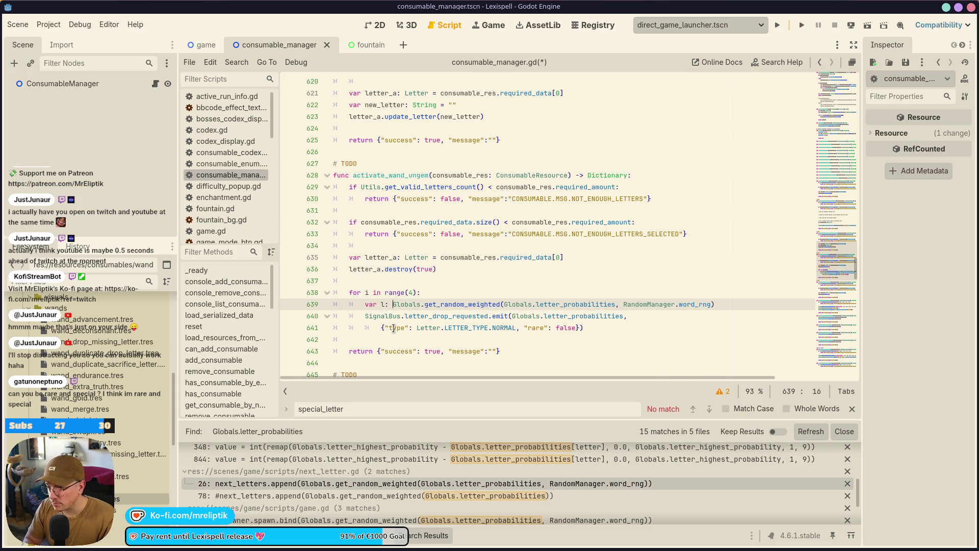
type("tring =")
key("ctrl+s")
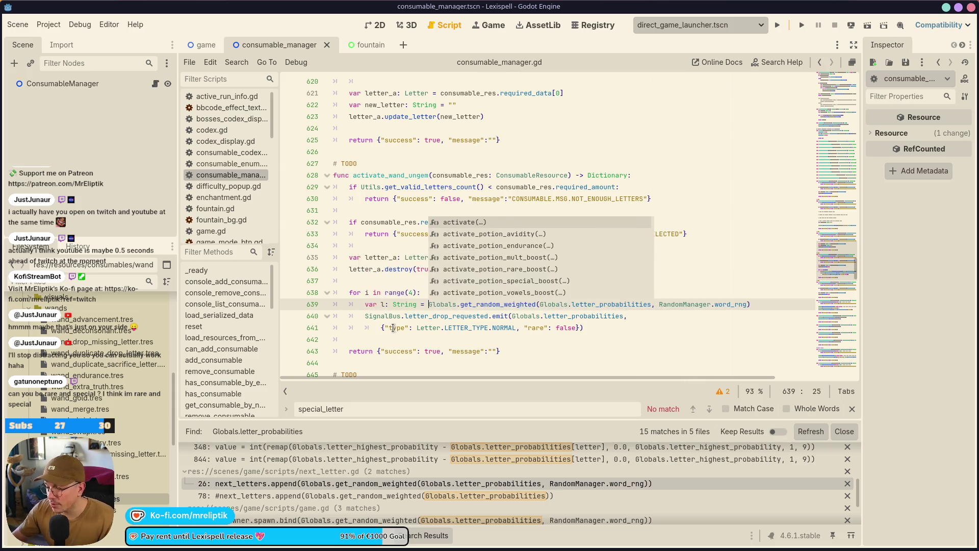
Replace the emit call's old letter argument with l
left_click(473, 327)
left_click(402, 304)
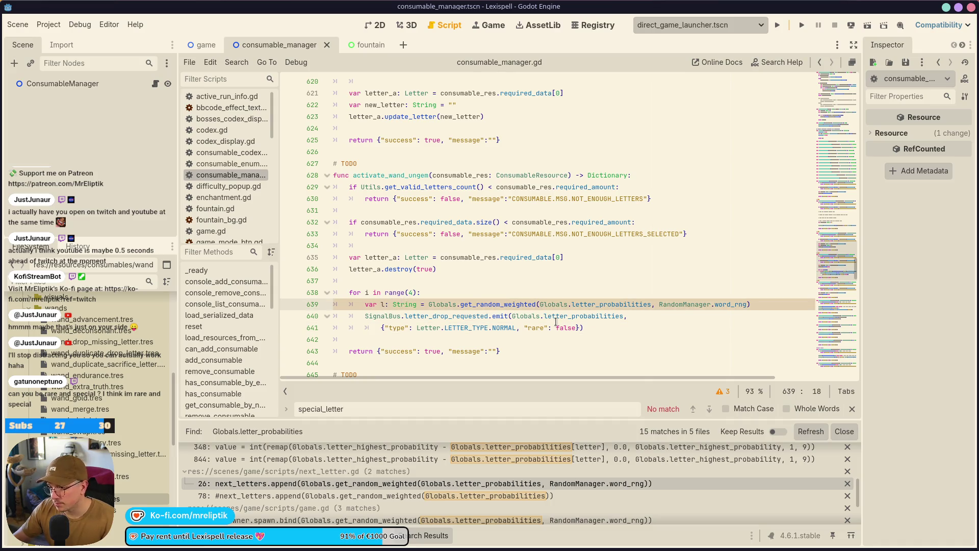
double_click(573, 315)
key("BackSpace")
key("BackSpace")
key("ctrl+shift+Left")
key("BackSpace")
type("l")
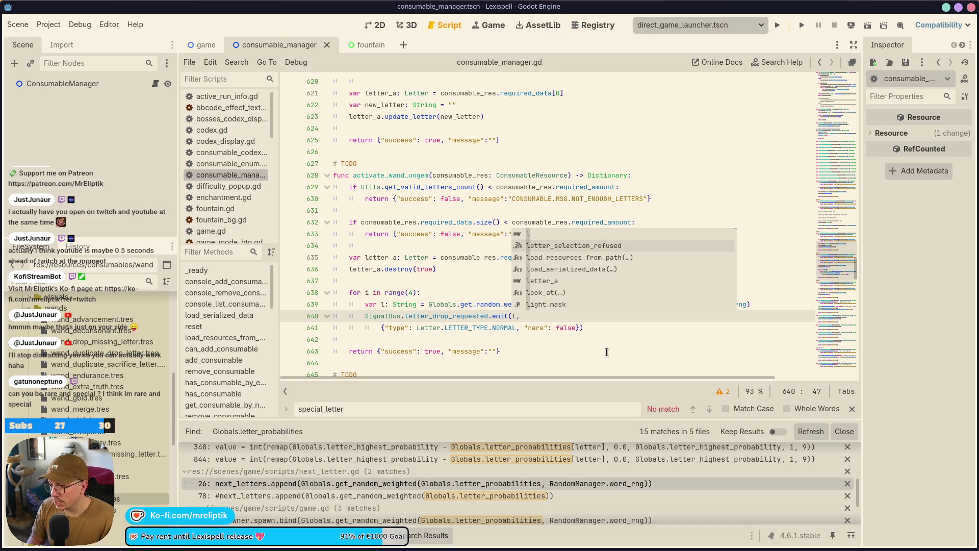
key("Escape")
Join the dictionary argument back onto the emit line and save
key("Down")
key("Home")
key("Home")
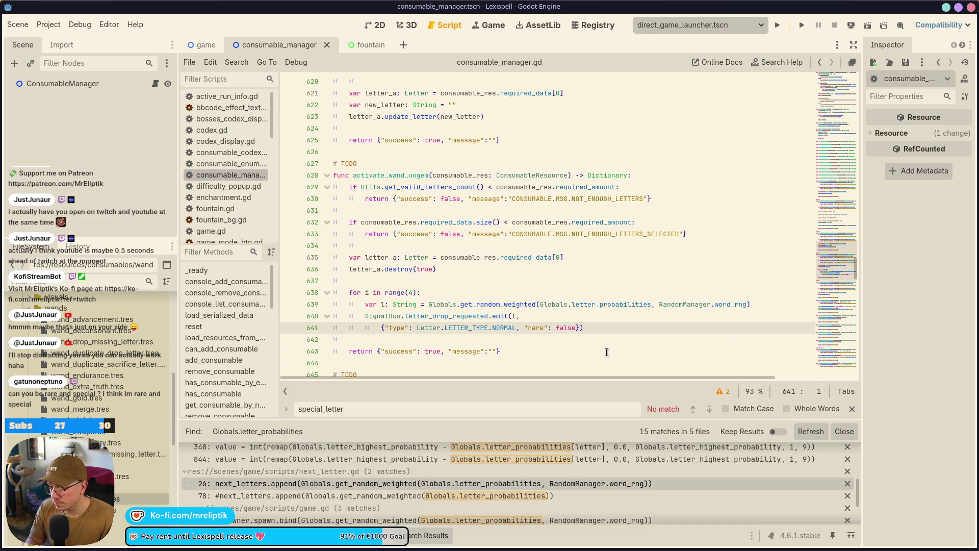
key("BackSpace")
key("shift+Home")
key("Left")
key("BackSpace")
key("ctrl+s")
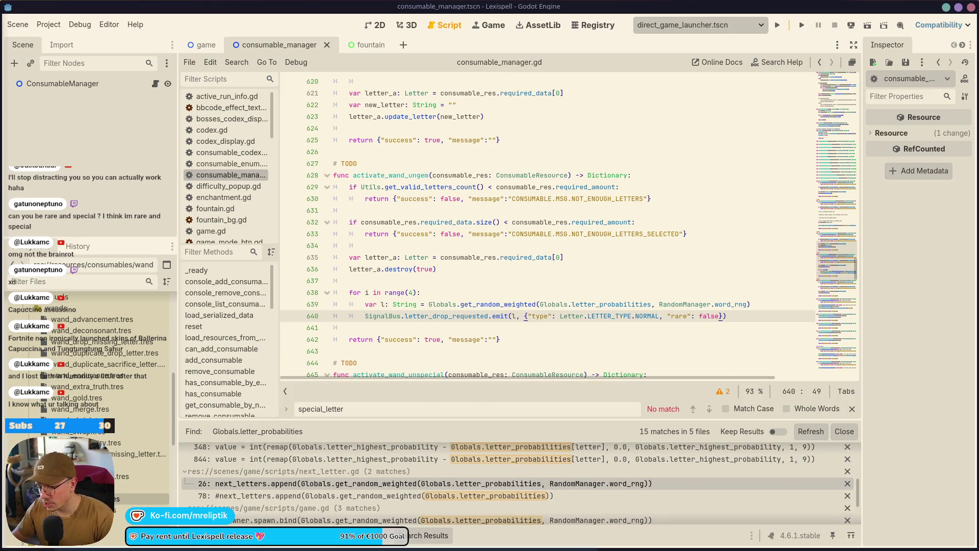
Close the Search Results panel and select the letter-spawning for loop
key("ctrl+j")
left_click_drag(752, 316, 679, 304)
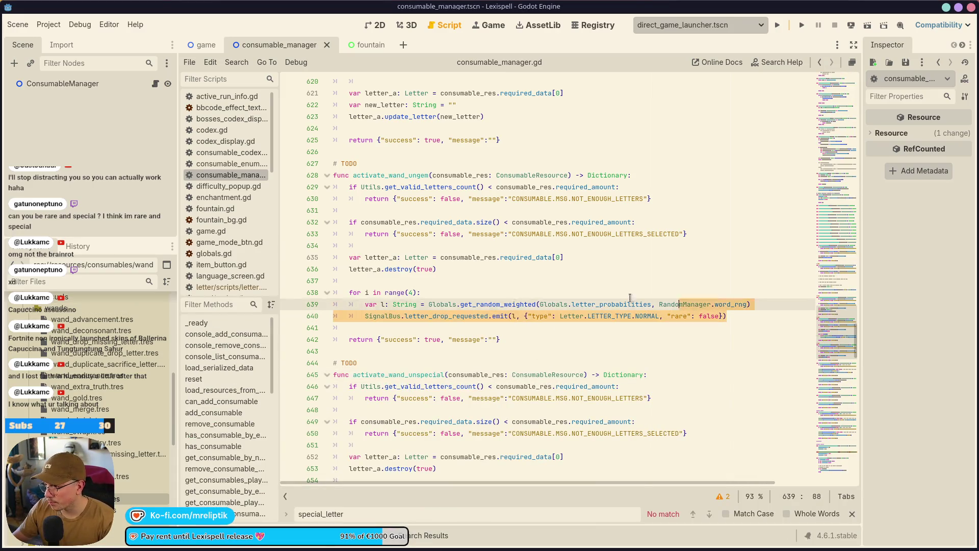
left_click(334, 288, "shift")
left_click(683, 316)
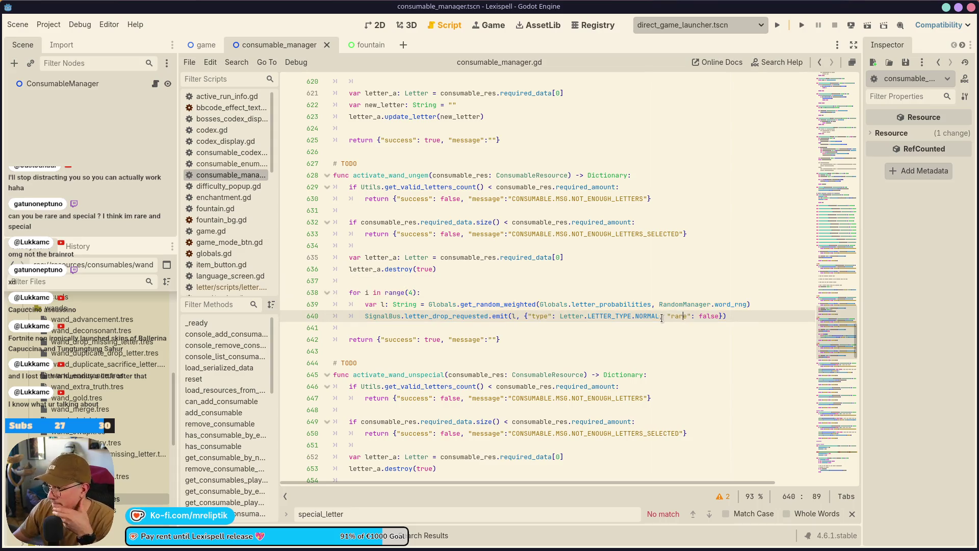
scroll(470, 323, "down", 4)
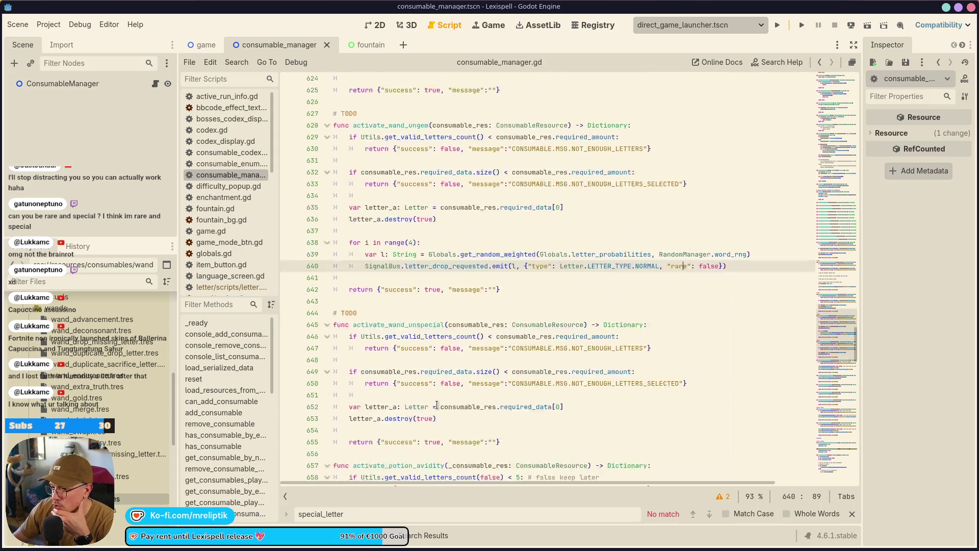
Paste the letter-spawning loop into activate_wand_unspecial and change range(4) to range(2)
left_click(468, 323)
key("Return")
key("Return")
type("for i in range(4): \t\tvar l: String = Globals.get_random_weighted(Globals.letter_probabilities, RandomManager.word_rng) \t\tSignalBus.letter_drop_requested.emit(l, {\"type\": Letter.LETTER_TYPE.NORMAL, \"rare\": false})")
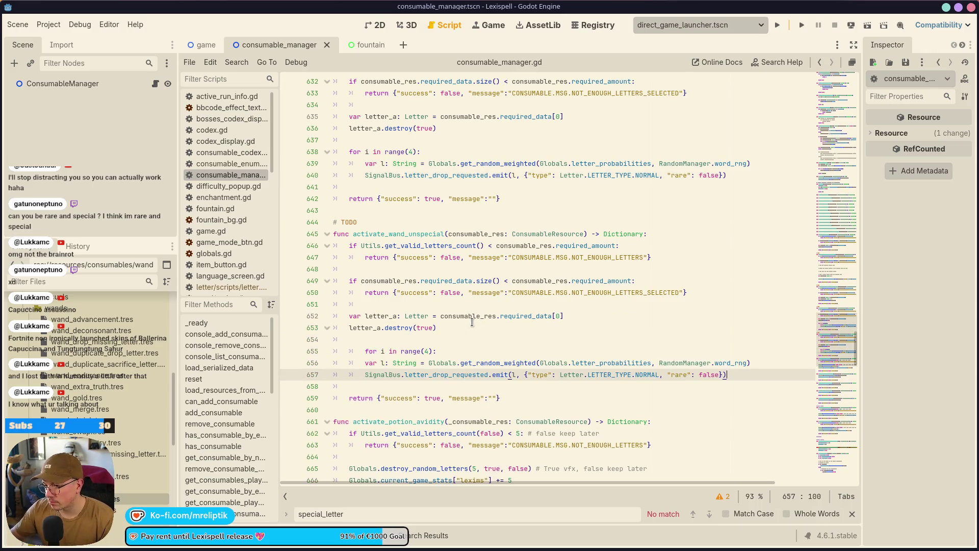
left_click(416, 351)
key("Left")
key("Left")
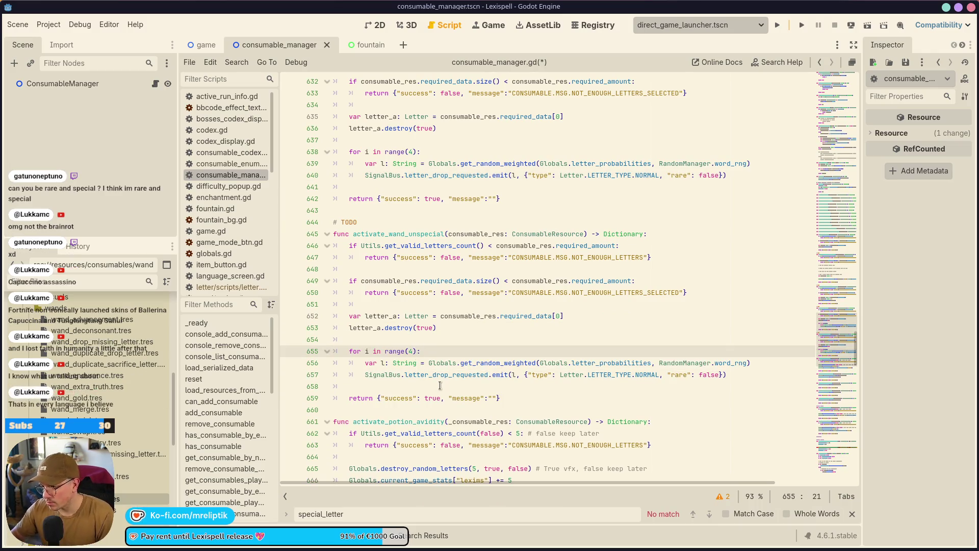
type("2")
key("ctrl+s")
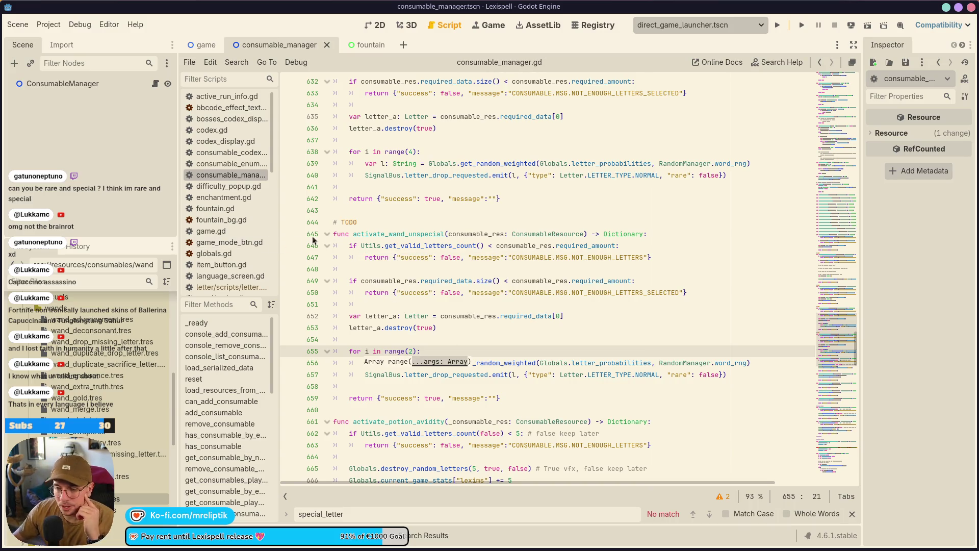
Delete the # TODO lines above the unspecial and ungem functions and save
scroll(418, 300, "up", 3)
left_click(388, 324)
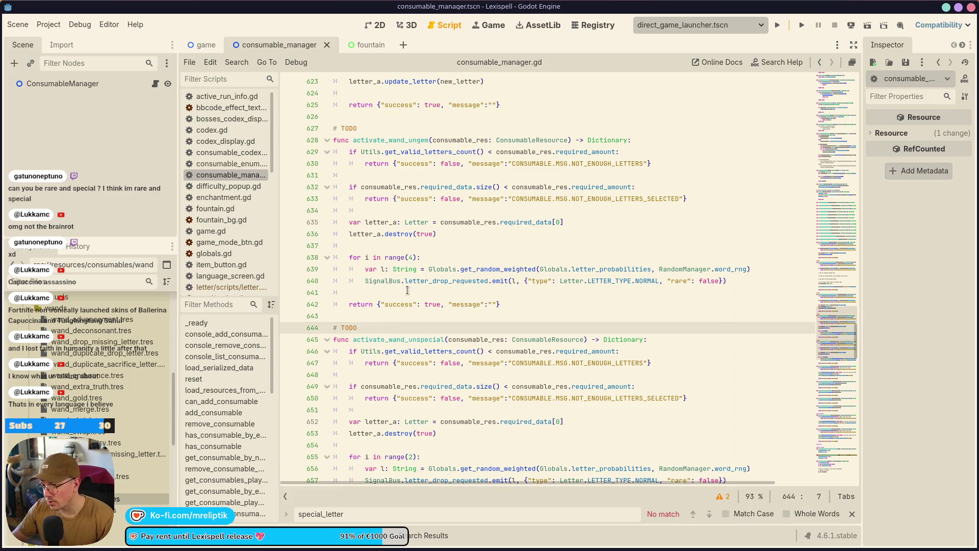
key("ctrl+shift+k")
left_click(367, 128)
key("ctrl+shift+k")
key("ctrl+s")
Fold the avidity, mult_boost, vowels_boost, special_boost and rare_boost potion functions
scroll(420, 354, "down", 3)
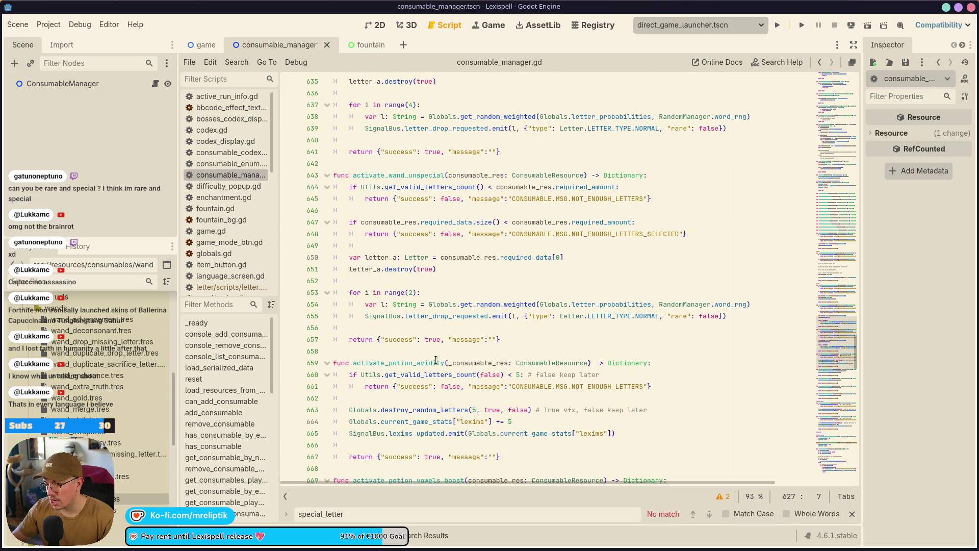
scroll(357, 316, "down", 3)
left_click(327, 292)
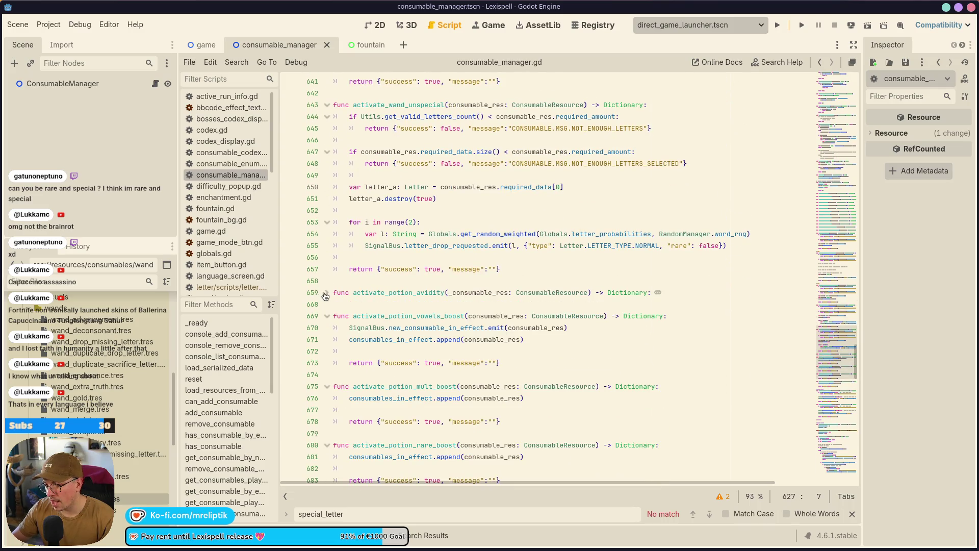
left_click(328, 386)
scroll(327, 346, "down", 3)
left_click(327, 210)
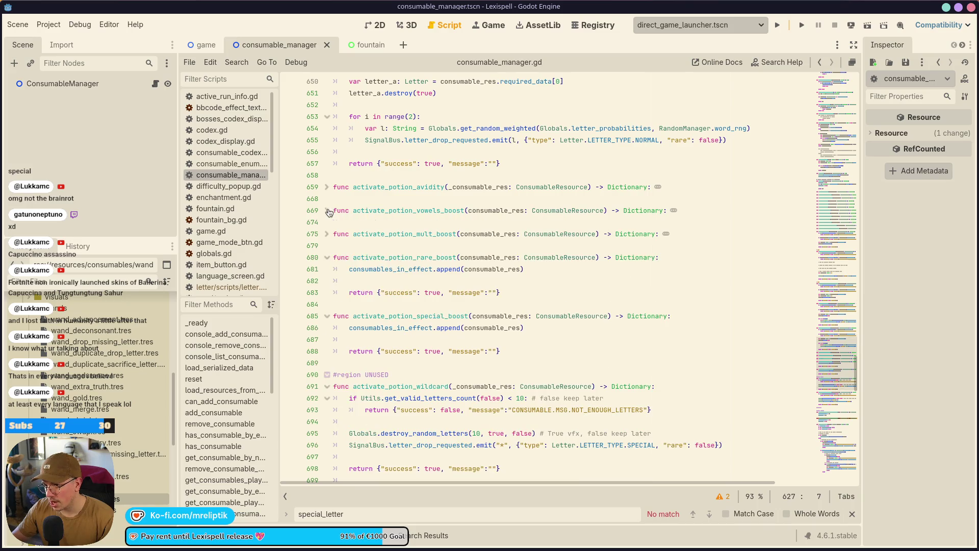
left_click(327, 316)
left_click(327, 257)
key("ctrl+s")
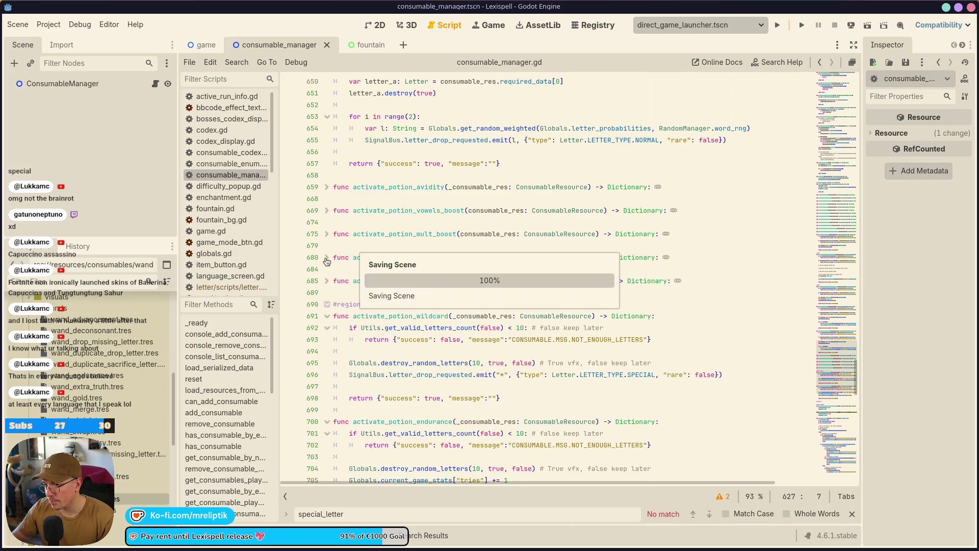
Fold activate_potion_wildcard, activate_potion_endurance and the UNUSED region
left_click(326, 316)
left_click(327, 339)
key("ctrl+s")
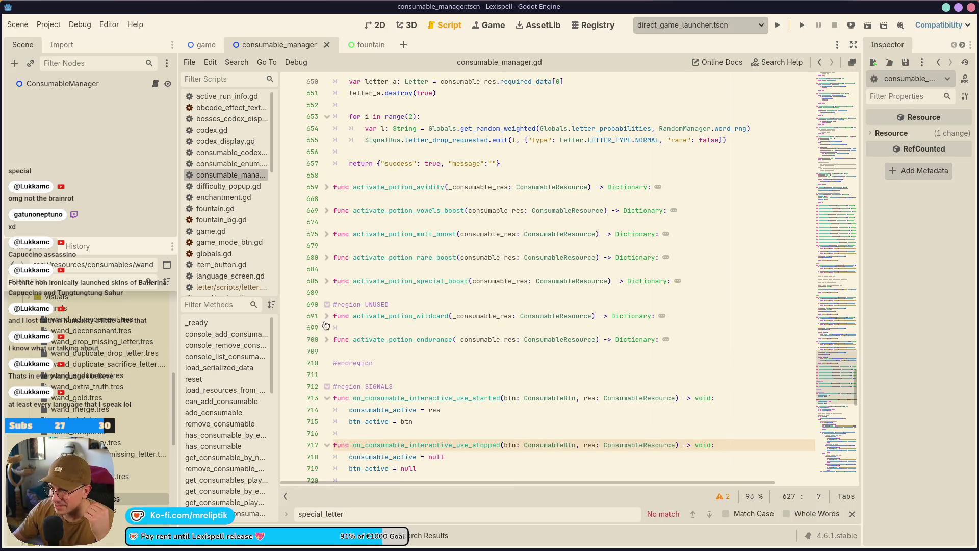
left_click(327, 304)
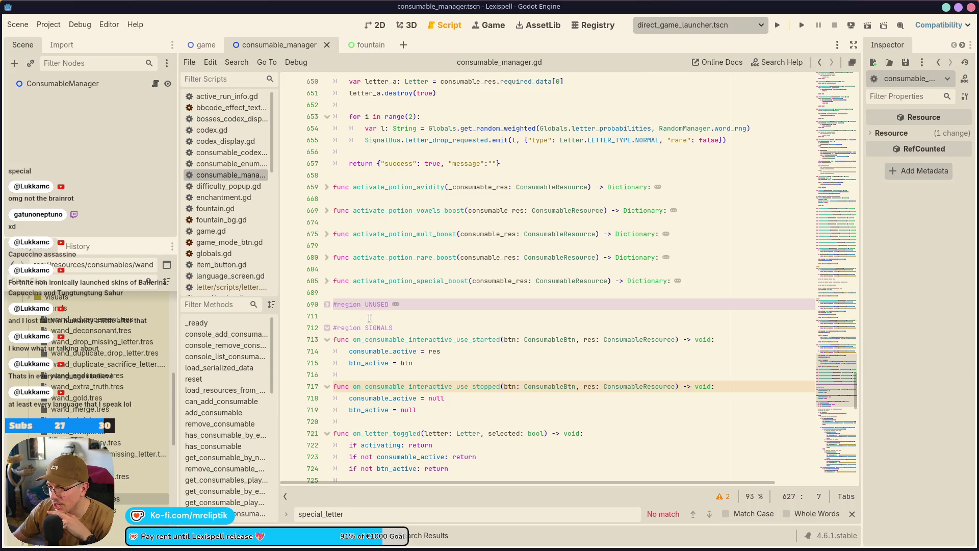
scroll(388, 319, "down", 2)
scroll(356, 329, "down", 2)
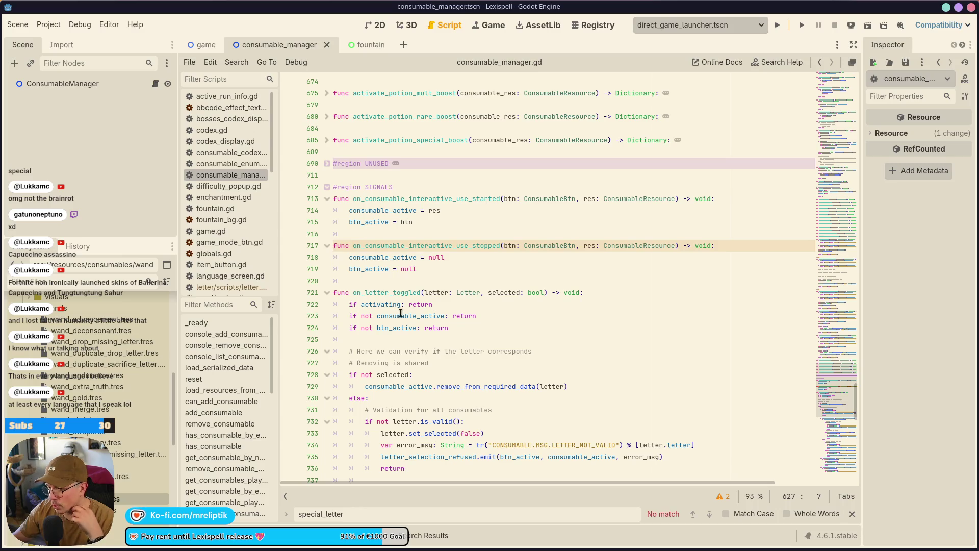
scroll(393, 307, "down", 5)
scroll(393, 308, "down", 15)
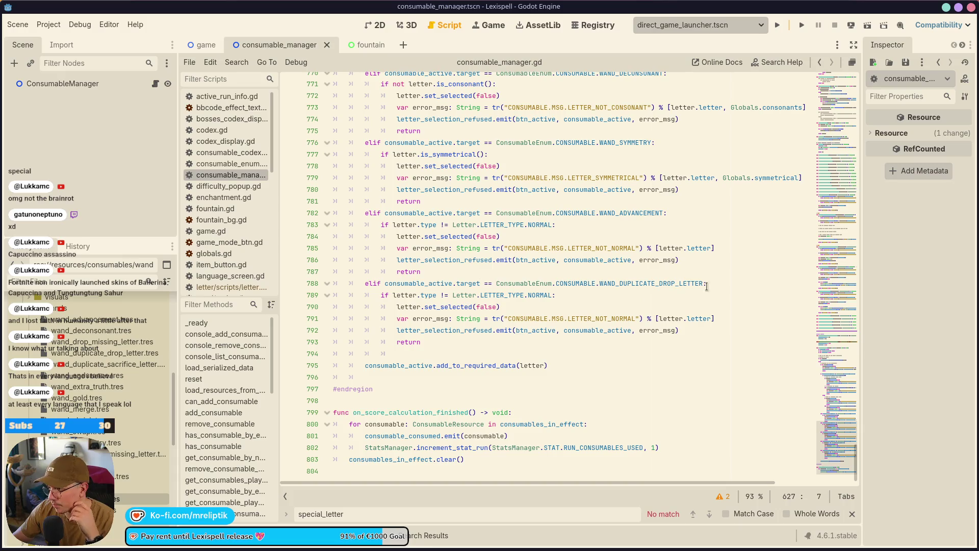
Duplicate the WAND_DUPLICATE_DROP_LETTER elif line as a new branch below it
left_click(714, 285)
key("ctrl+shift+d")
key("alt+Down")
key("alt+Down")
key("alt+Down")
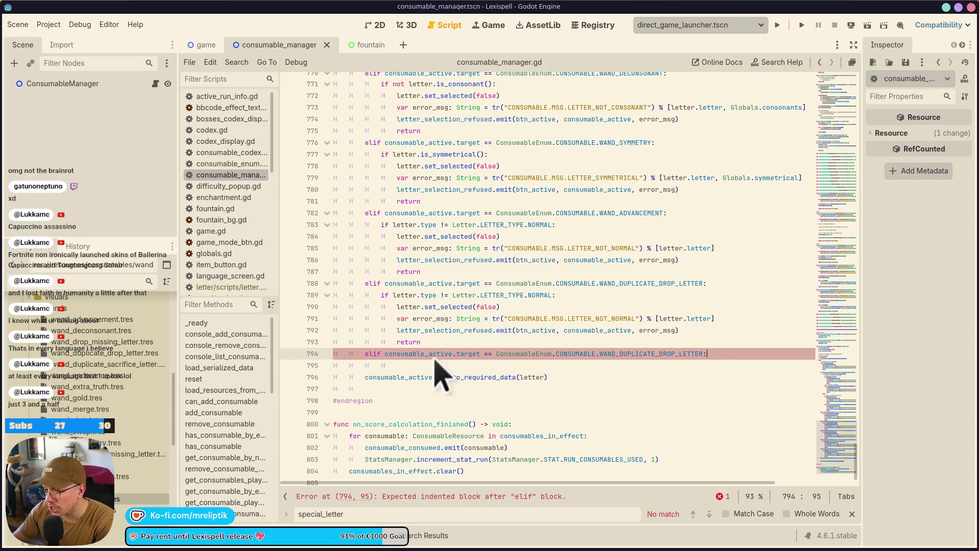
double_click(664, 352)
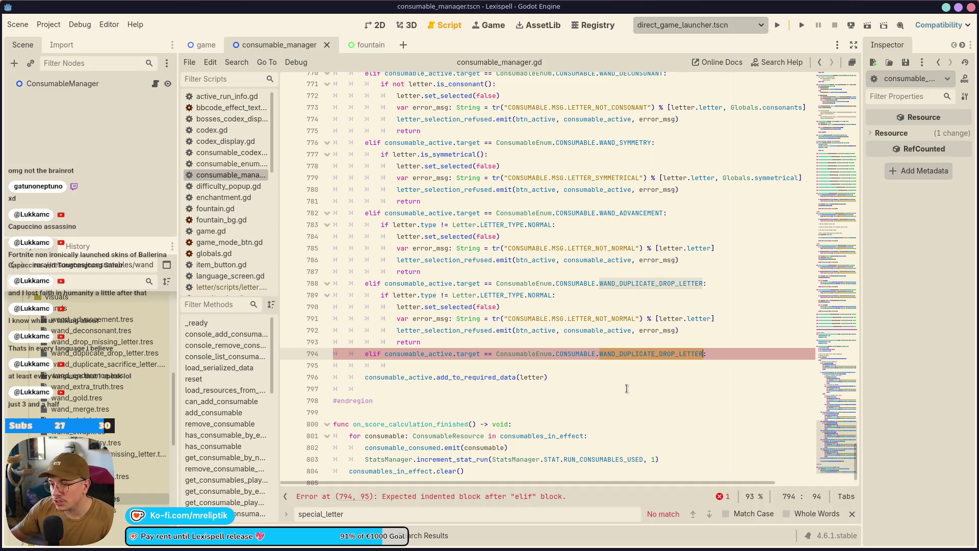
left_click(602, 353)
left_click(691, 354)
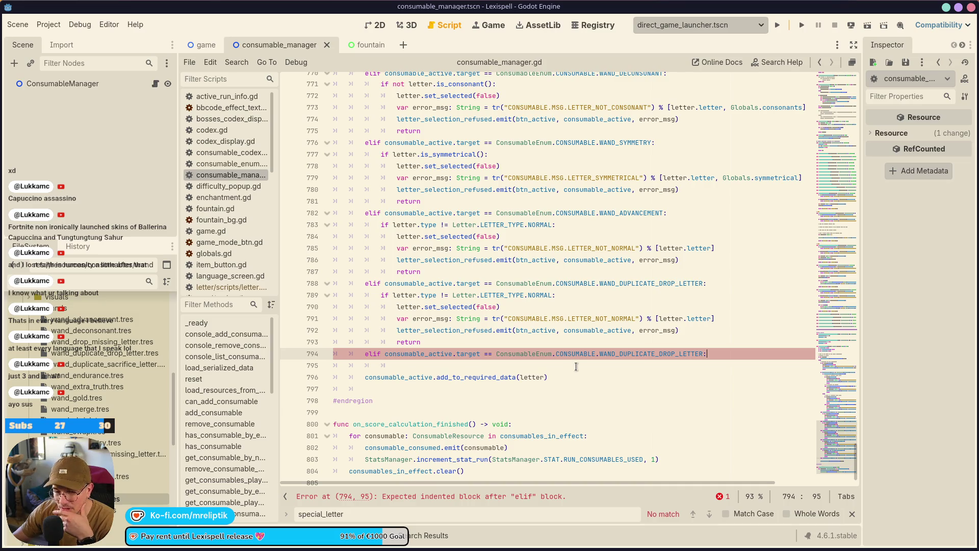
Add an indented body line and rename the new branch's constant to WAND_SHRINK
left_click(437, 367)
key("Tab")
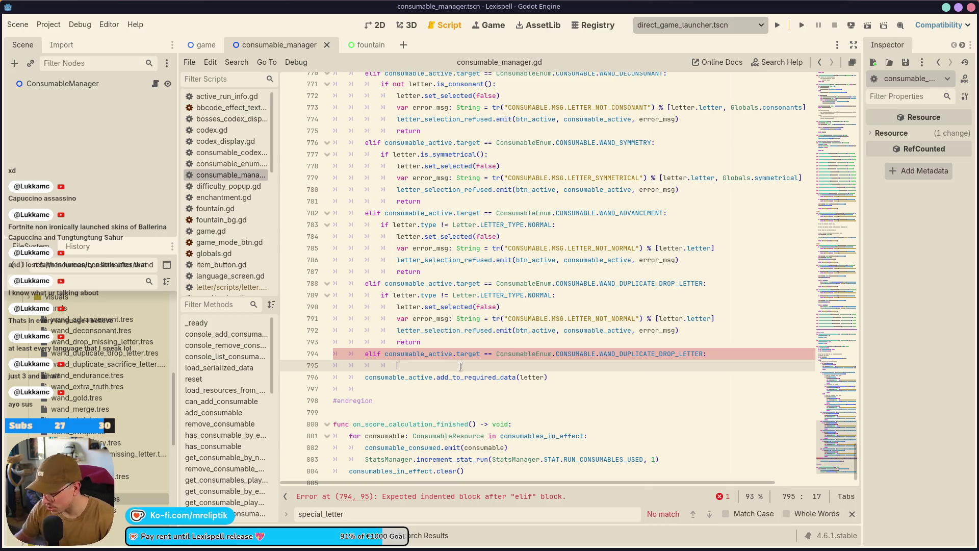
key("Return")
key("Return")
key("Up")
key("Down")
key("Up")
key("Up")
key("Up")
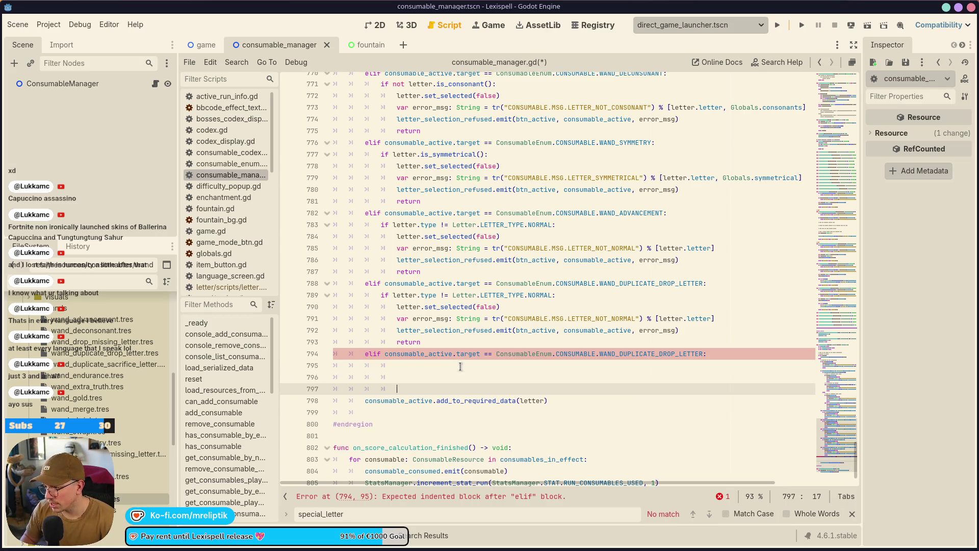
key("ctrl+shift+Left")
type("WAND_")
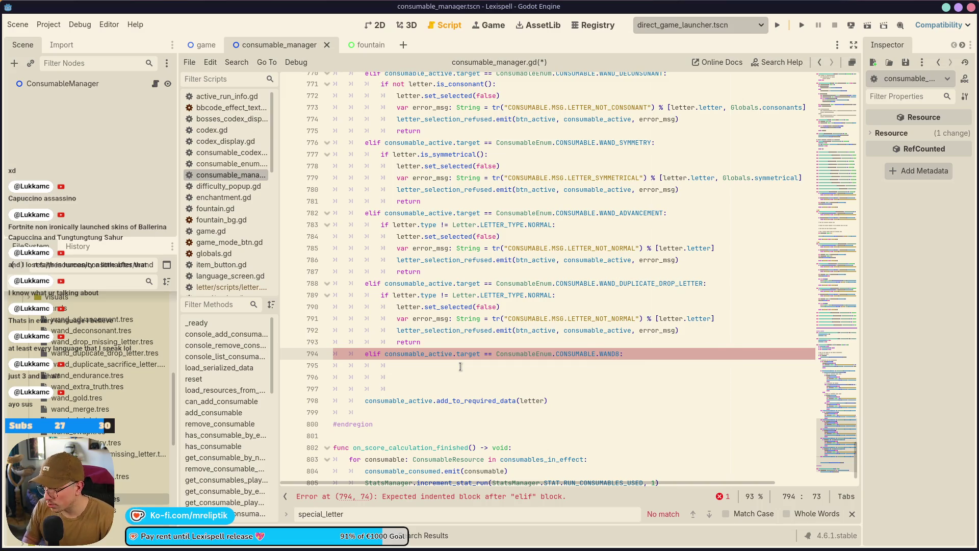
type("_SHRINK")
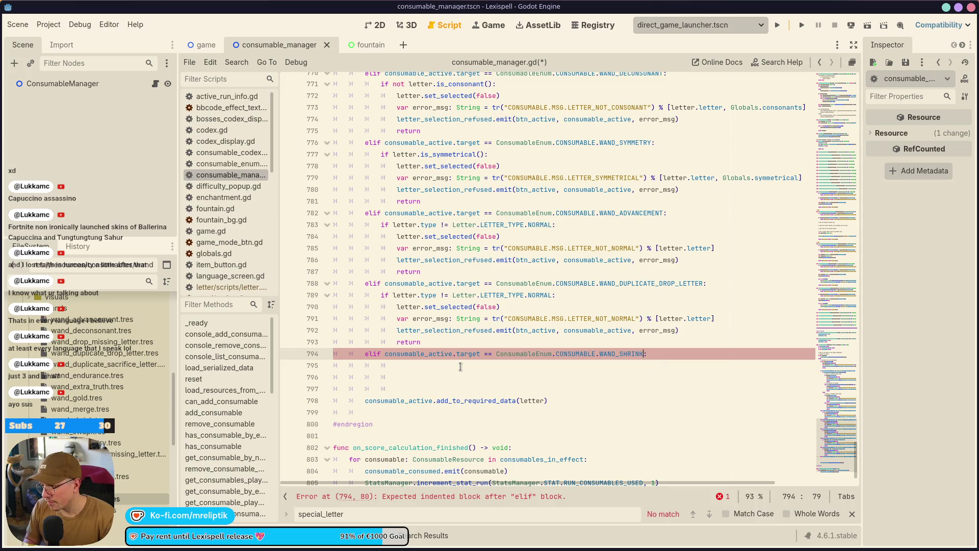
Copy the normal-letter check block into the WAND_SHRINK branch and save
key("Down")
left_click_drag(421, 341, 382, 292)
key("ctrl+c")
left_click(408, 365)
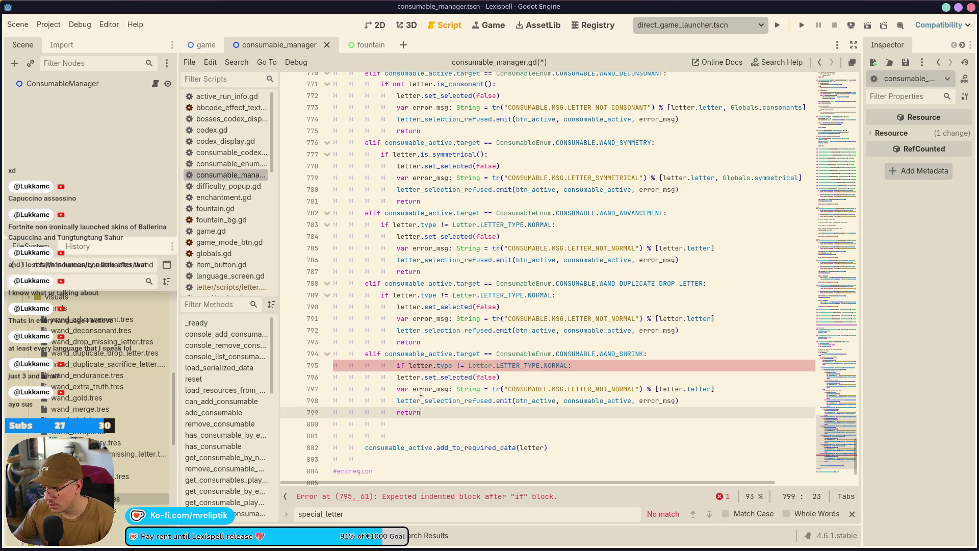
key("ctrl+v")
key("ctrl+s")
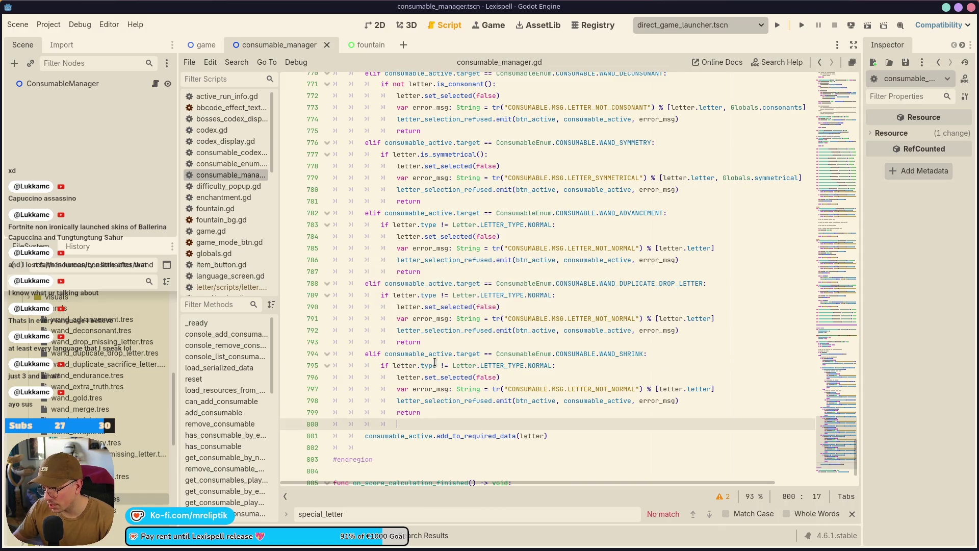
Make the pasted check test letter.size_scale, then open consumable.gd at its target declaration
left_click(545, 366)
key("ctrl+shift+Left")
key("ctrl+shift+Left")
key("ctrl+shift+Left")
key("BackSpace")
type("grow:")
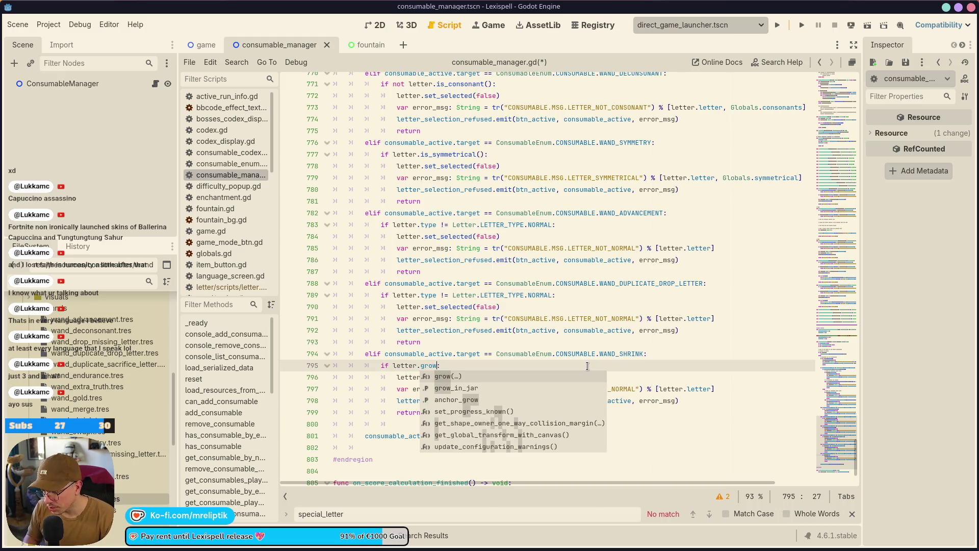
type("c")
type("_")
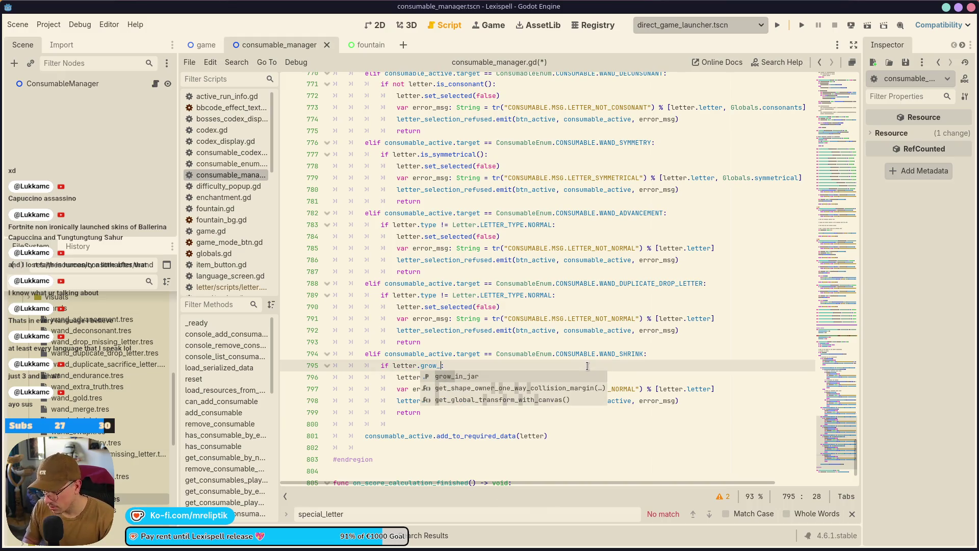
key("BackSpace")
key("BackSpace")
key("BackSpace")
type("scal")
key("Down")
key("Return")
scroll(587, 366, "down", 1)
left_click(459, 243, "ctrl")
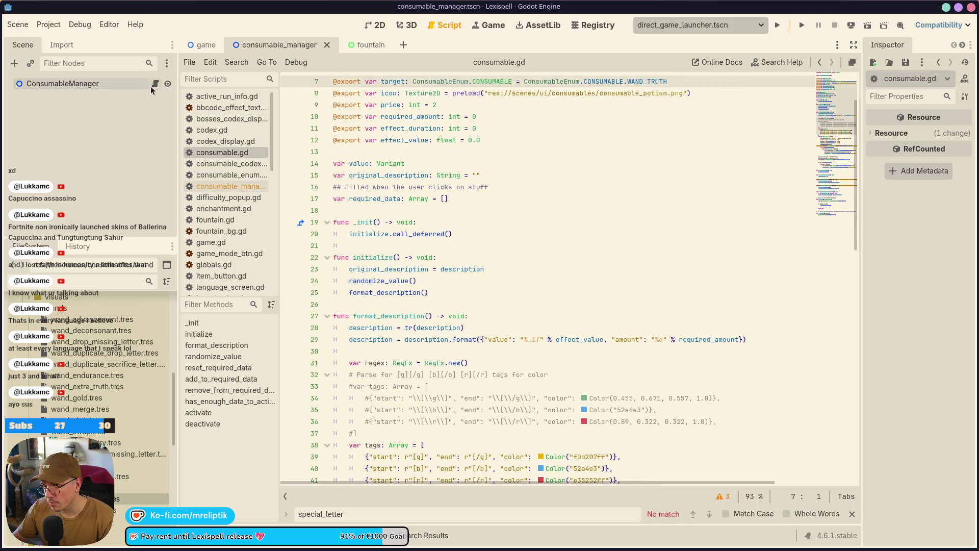
Look up the size_scale declaration in the letter script
left_click(155, 83)
left_click(464, 270, "ctrl")
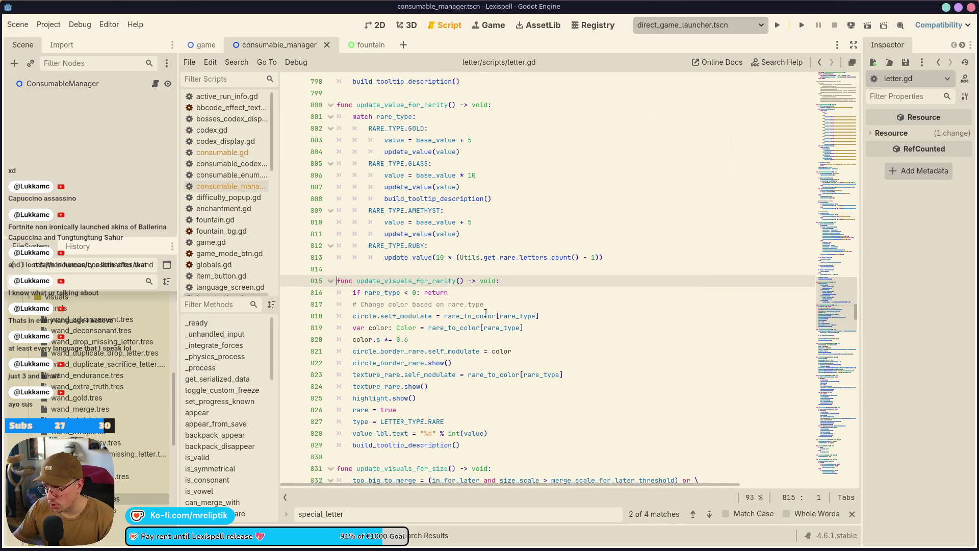
scroll(486, 313, "up", 2)
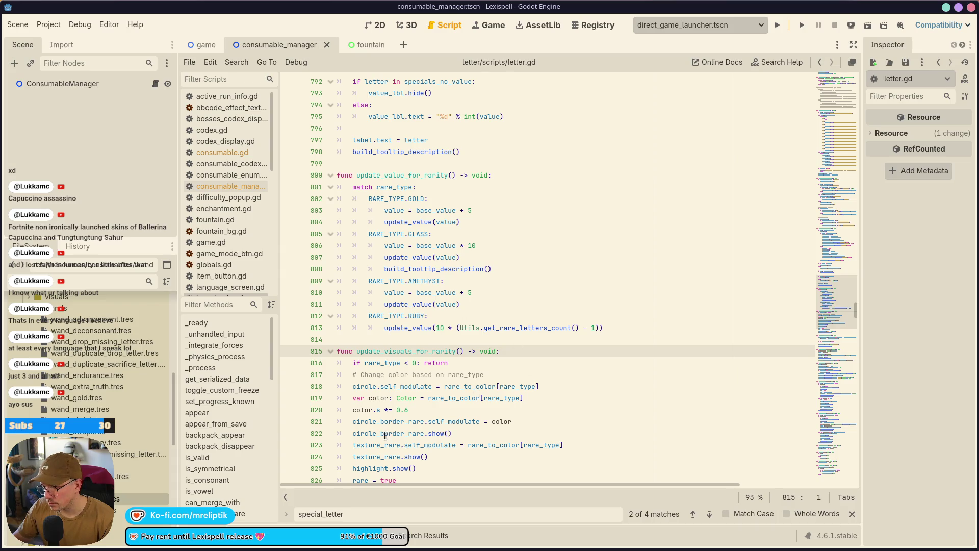
scroll(516, 169, "up", 20)
scroll(510, 204, "down", 5)
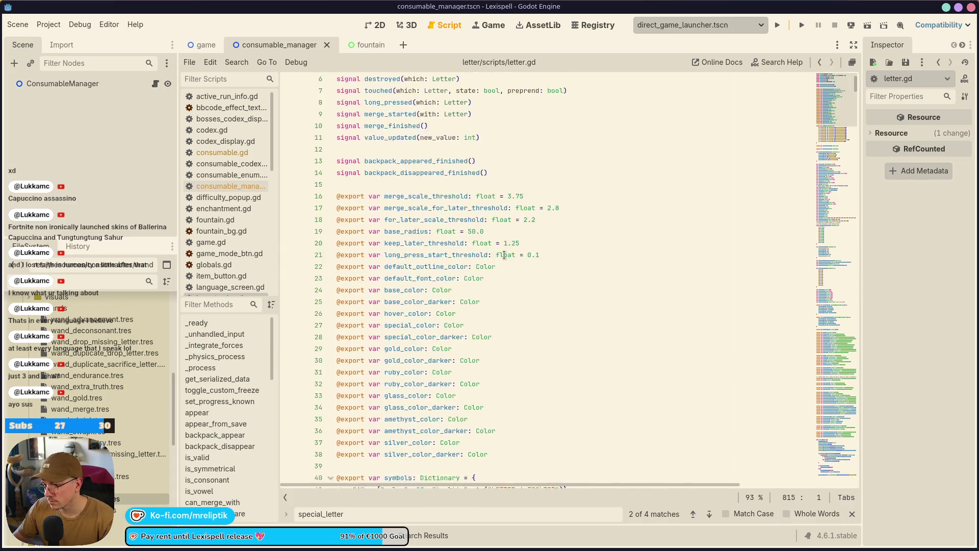
left_click(540, 281)
key("ctrl+f")
type("size_scale")
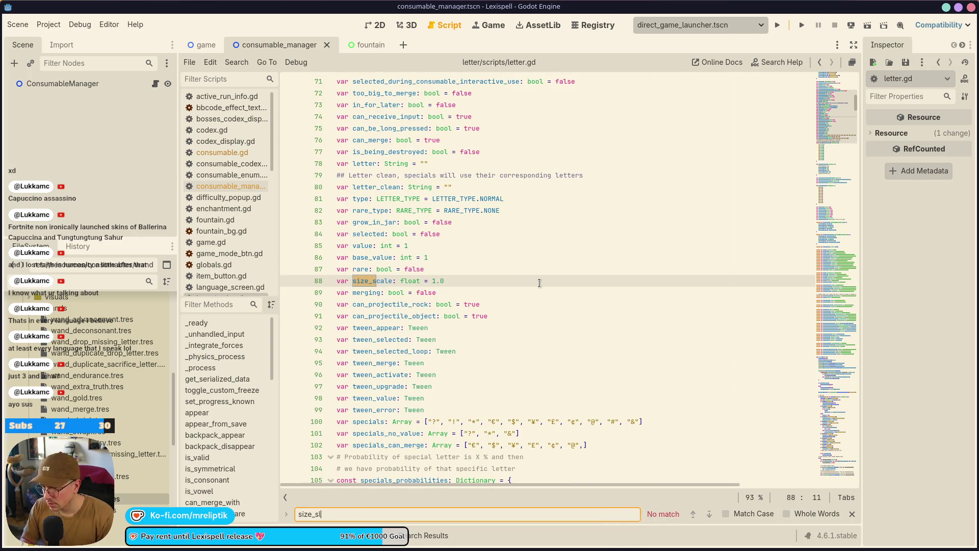
left_click(375, 282)
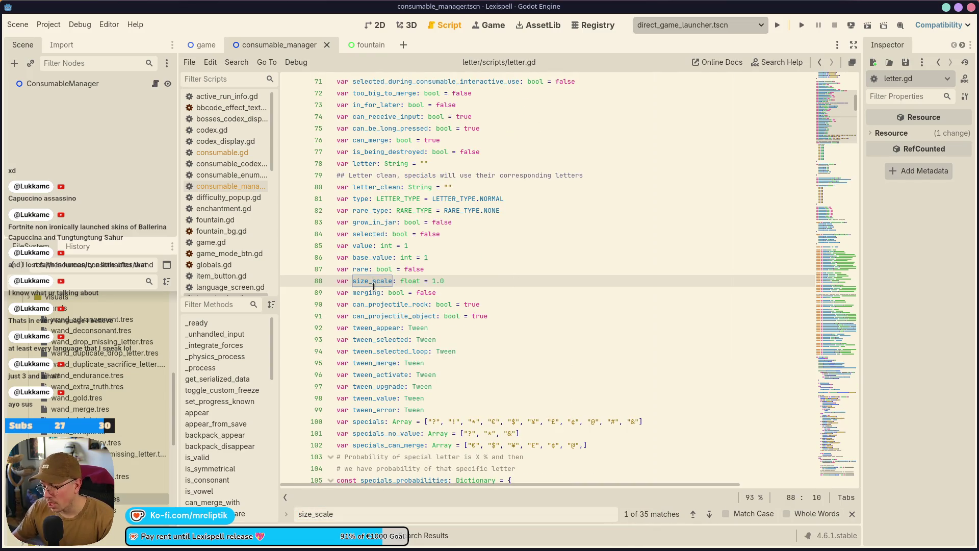
Rewrite the WAND_SHRINK condition as is_equal_approx(letter.size_scale, 1.0) and save
left_click(158, 83)
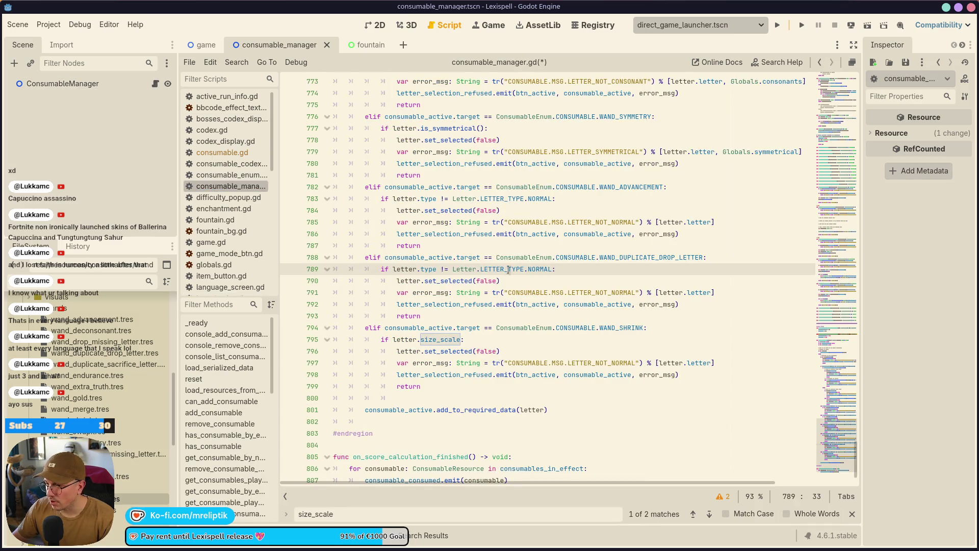
double_click(439, 339)
left_click(468, 337)
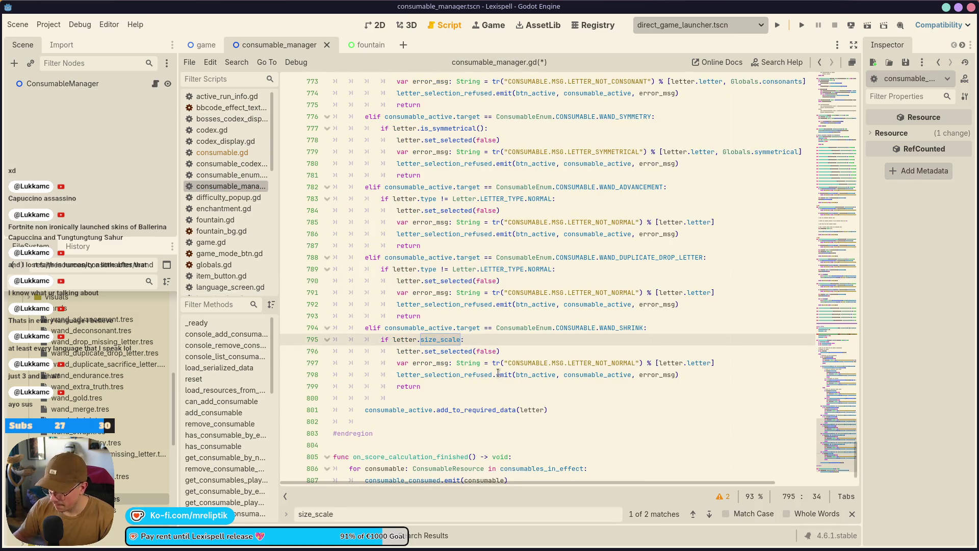
type(".is_eq")
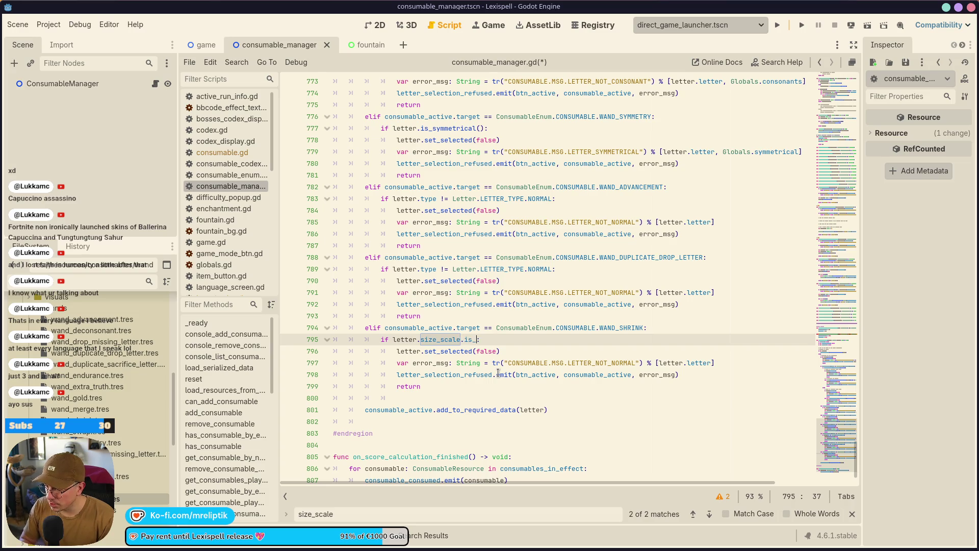
type("ual_app")
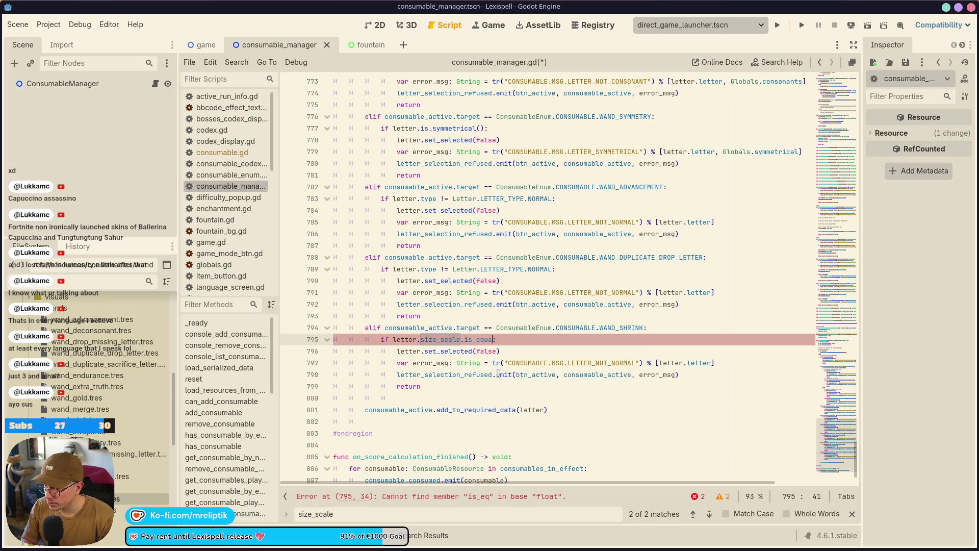
type("rox(1.0")
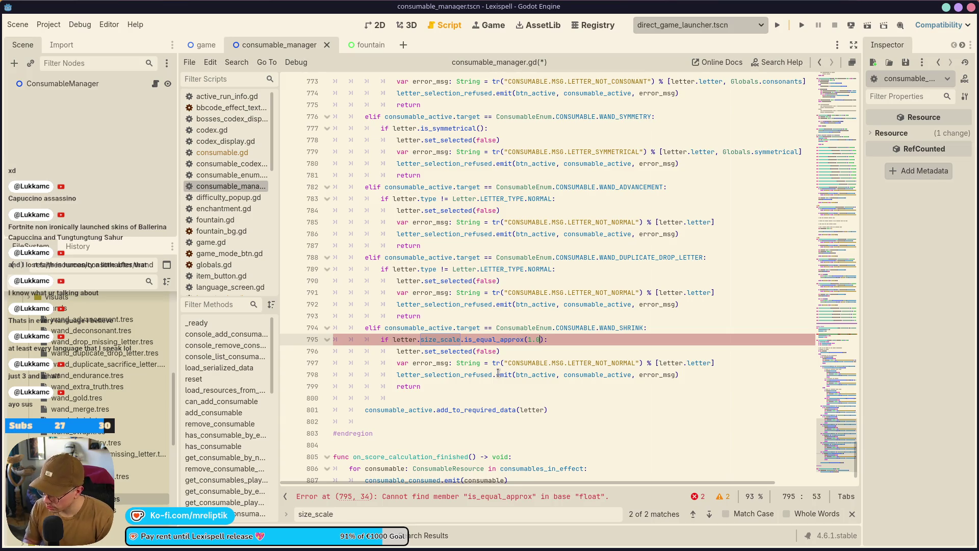
key("ctrl+s")
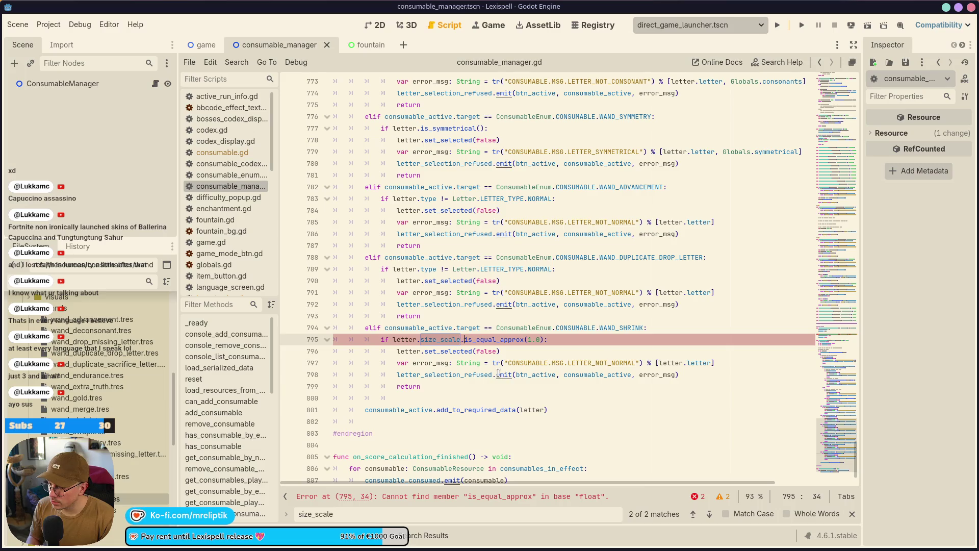
key("ctrl+shift+Left")
key("ctrl+shift+Left")
key("ctrl+shift+Left")
key("BackSpace")
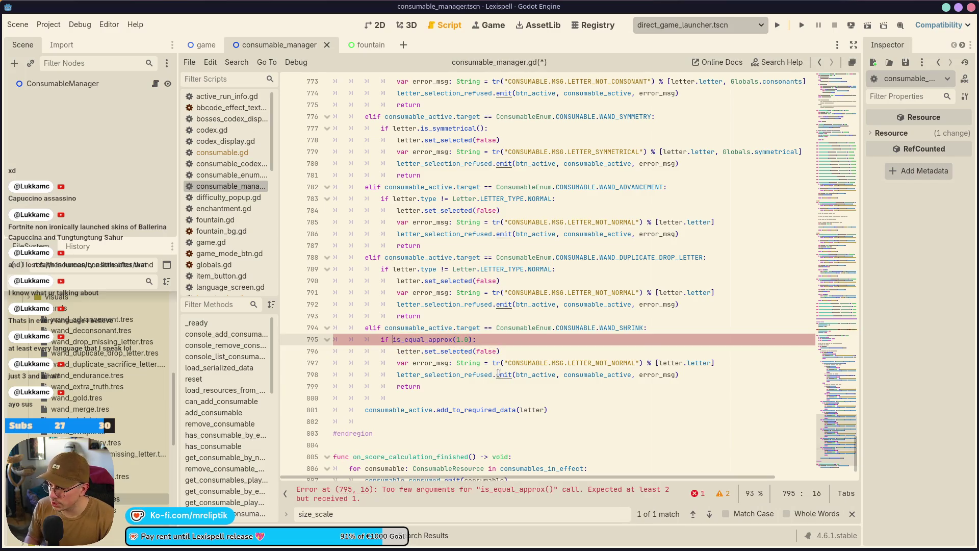
type("letter.size_scale,")
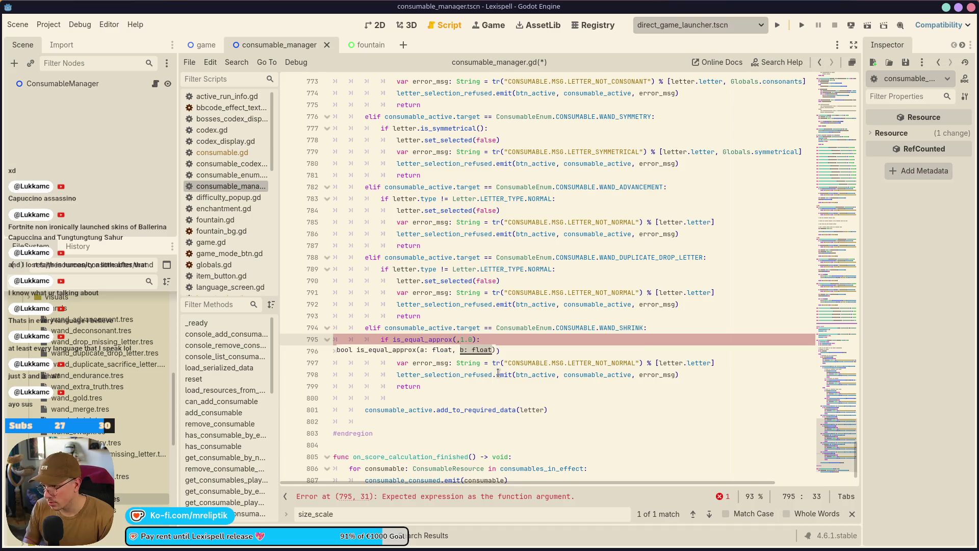
key("ctrl+s")
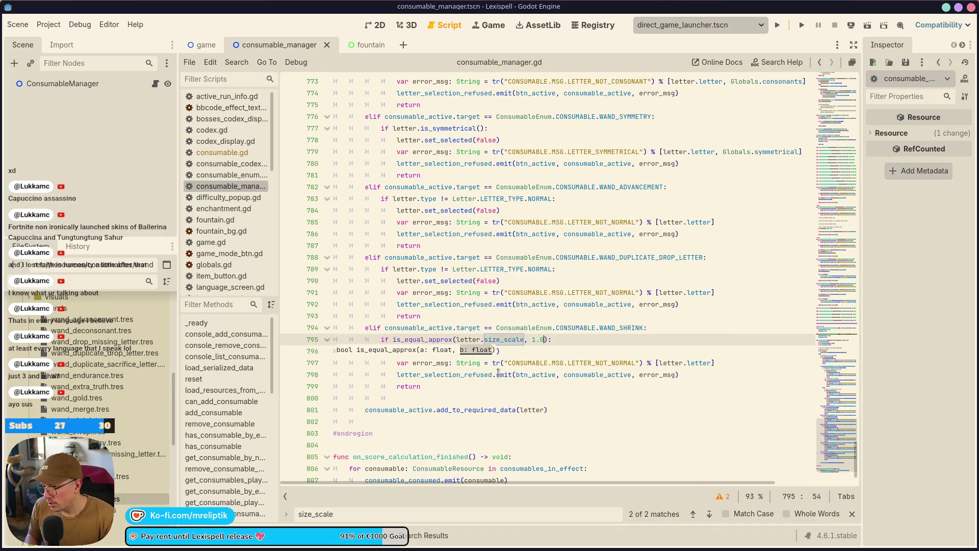
Rename the error key LETTER_NOT_NORMAL to LETTER_NOT_BIG and copy it
left_click(542, 391)
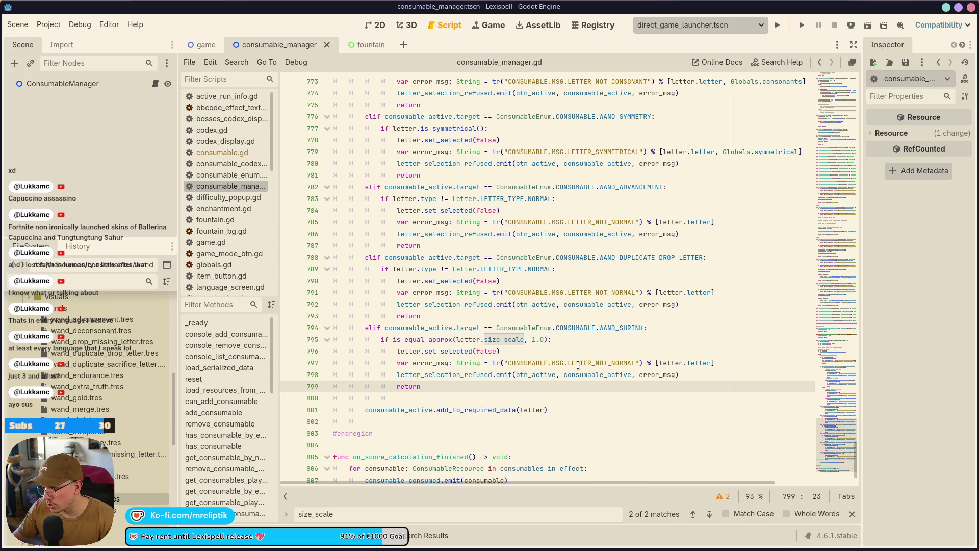
double_click(578, 363)
type("LETTER_NO")
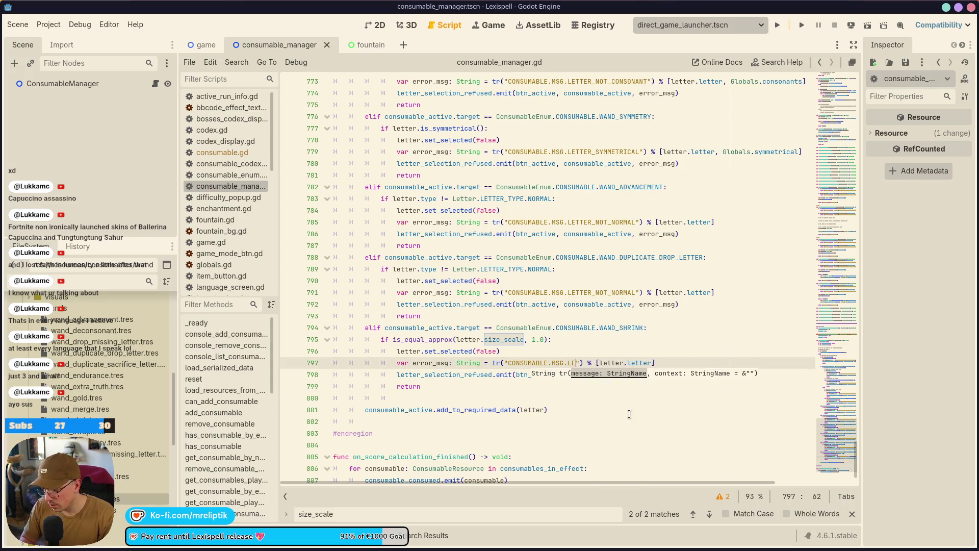
type("T_BIG")
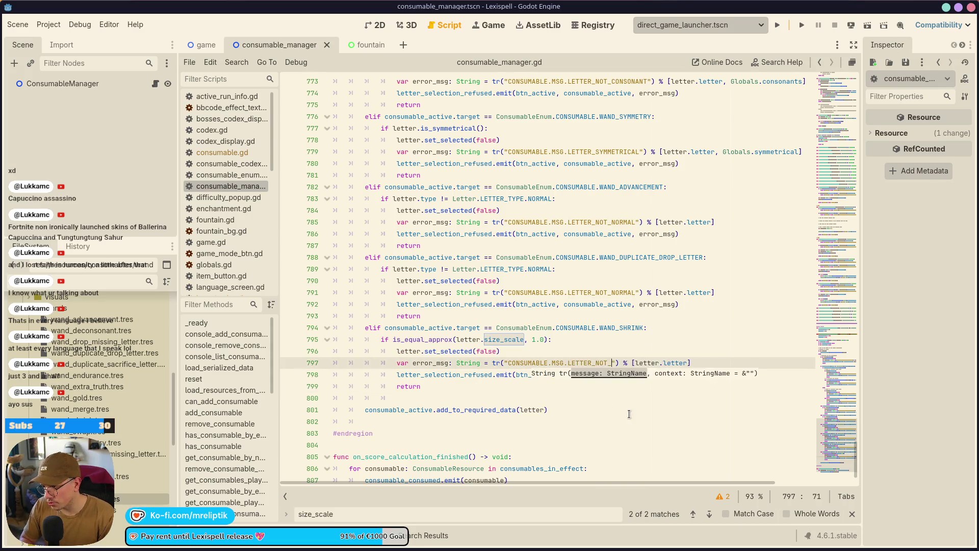
double_click(604, 363)
key("ctrl+c")
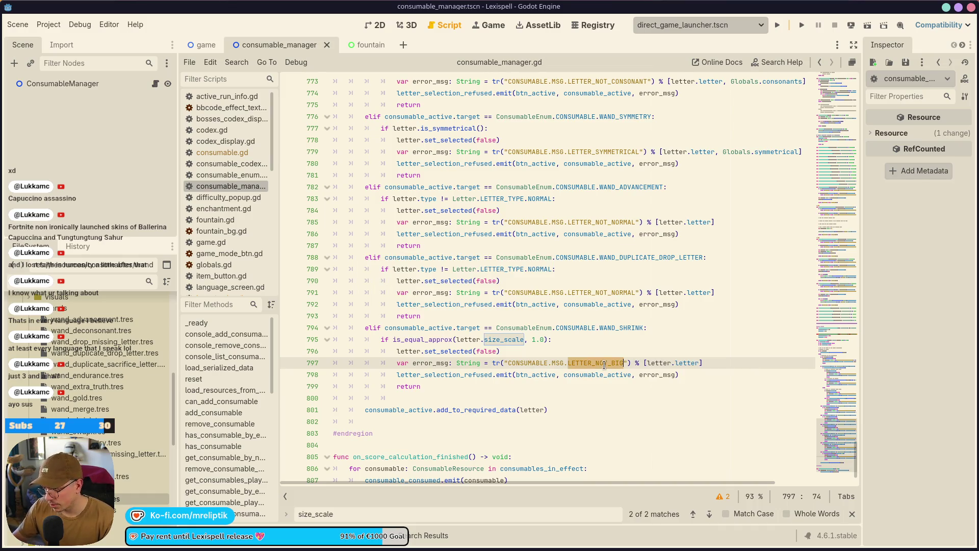
key("alt+Tab")
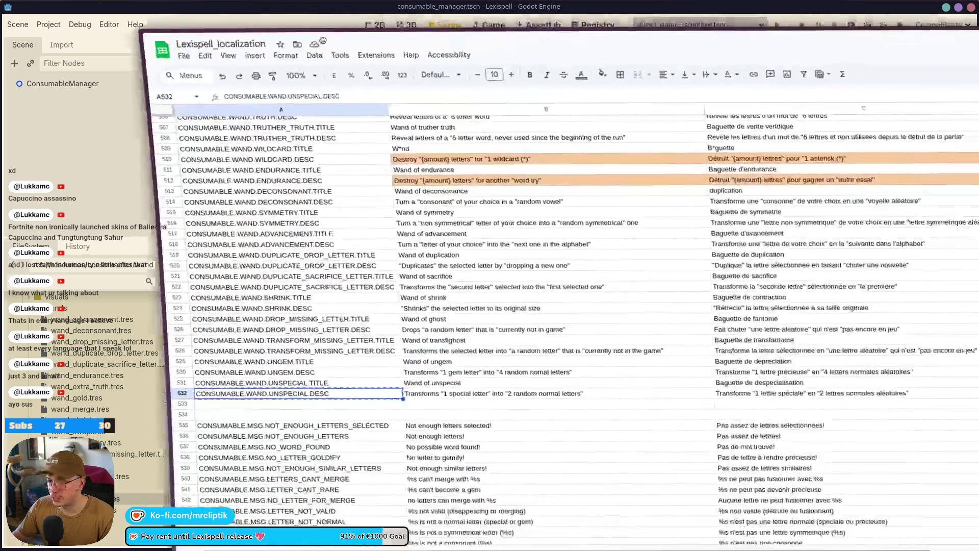
Insert a new row 549 with the key CONSUMABLE.MSG.LETTER_NOT_BIG
scroll(194, 121, "down", 5)
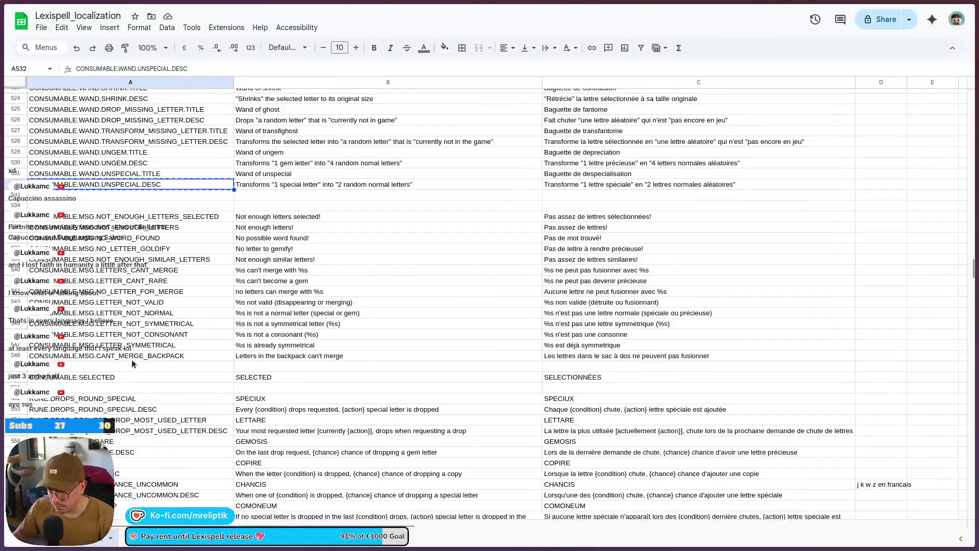
right_click(130, 366)
left_click(177, 247)
double_click(97, 366)
key("ctrl+v")
left_click(53, 355)
key("ctrl+c")
double_click(35, 369)
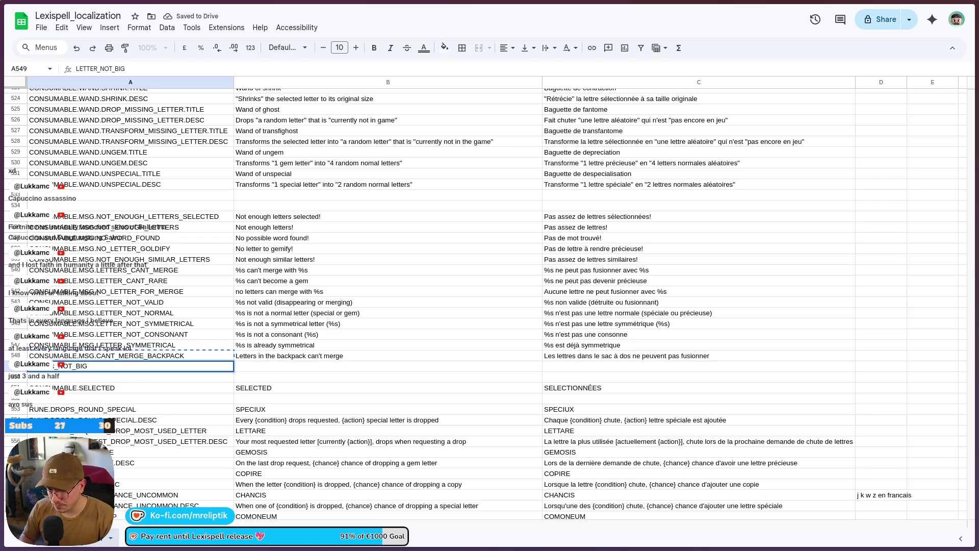
key("ctrl+v")
key("BackSpace")
key("BackSpace")
key("BackSpace")
key("BackSpace")
key("BackSpace")
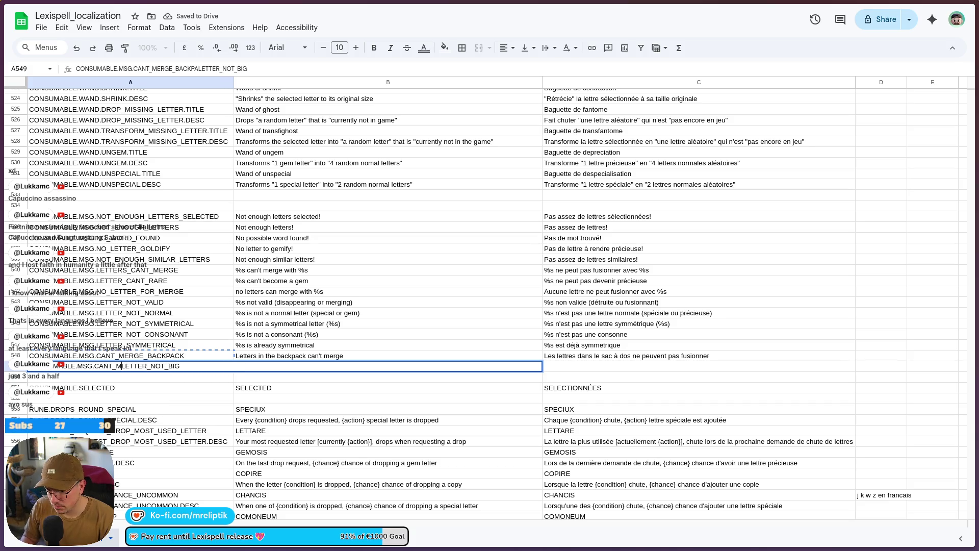
key("Return")
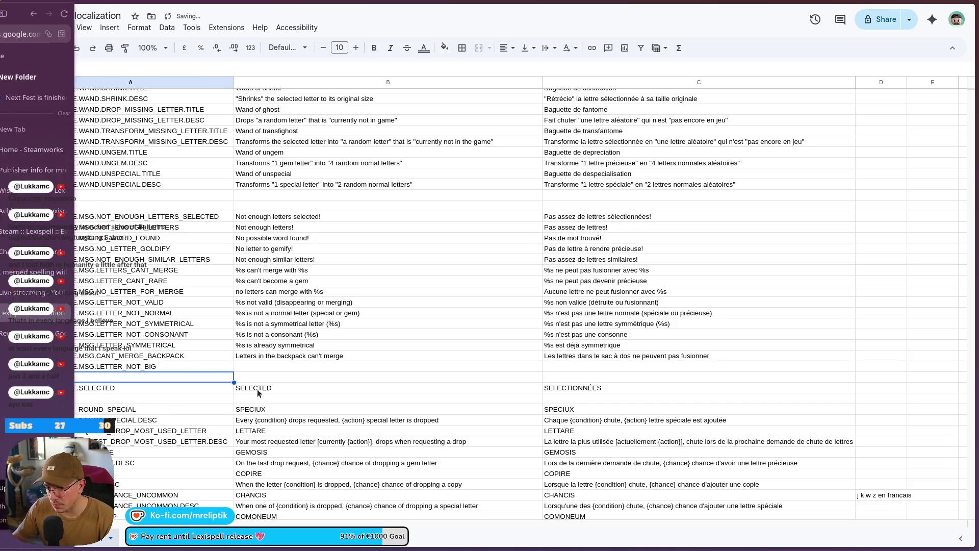
Enter the English 'already the smallest' message in B549 and its French translation in C549
left_click(268, 363)
type("%")
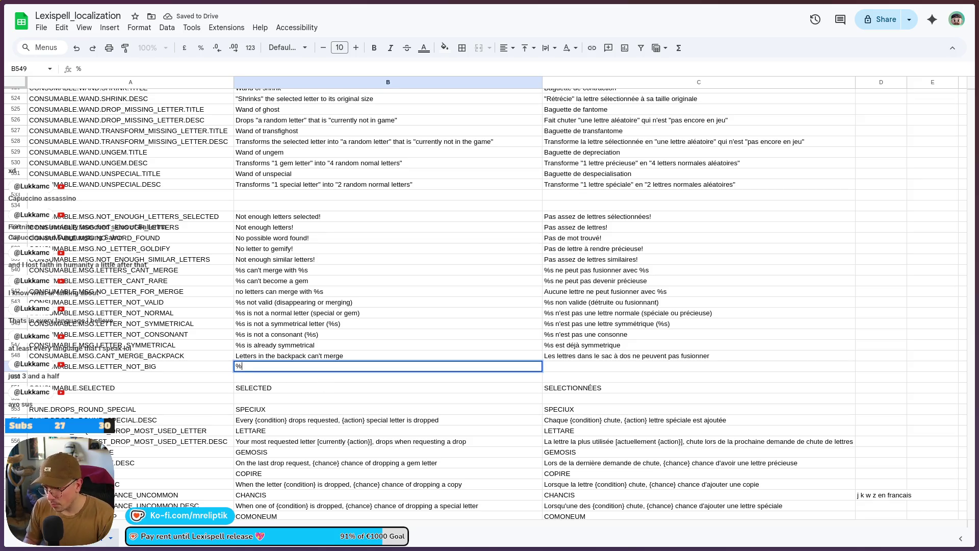
type("s is not")
key("BackSpace")
key("BackSpace")
key("BackSpace")
type("already")
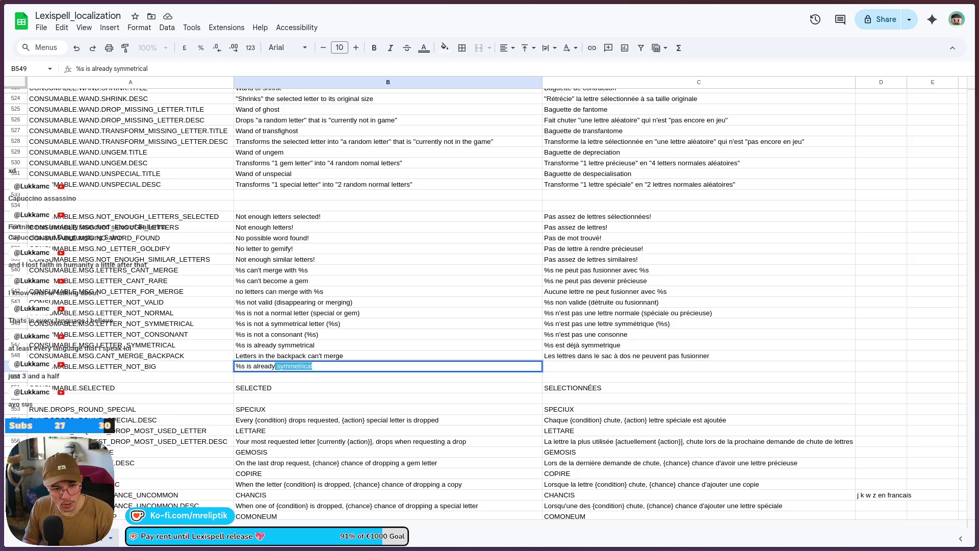
type(" the")
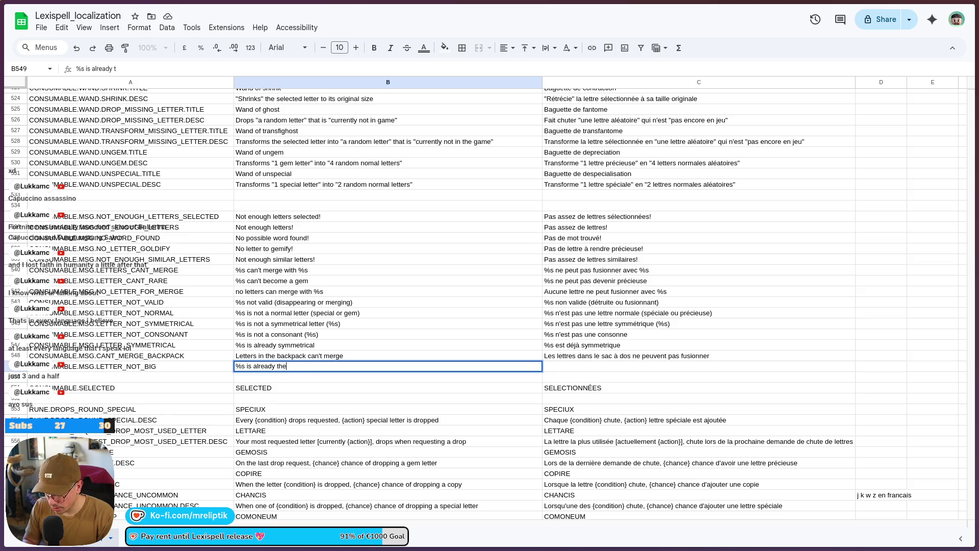
type(" samallest it can be")
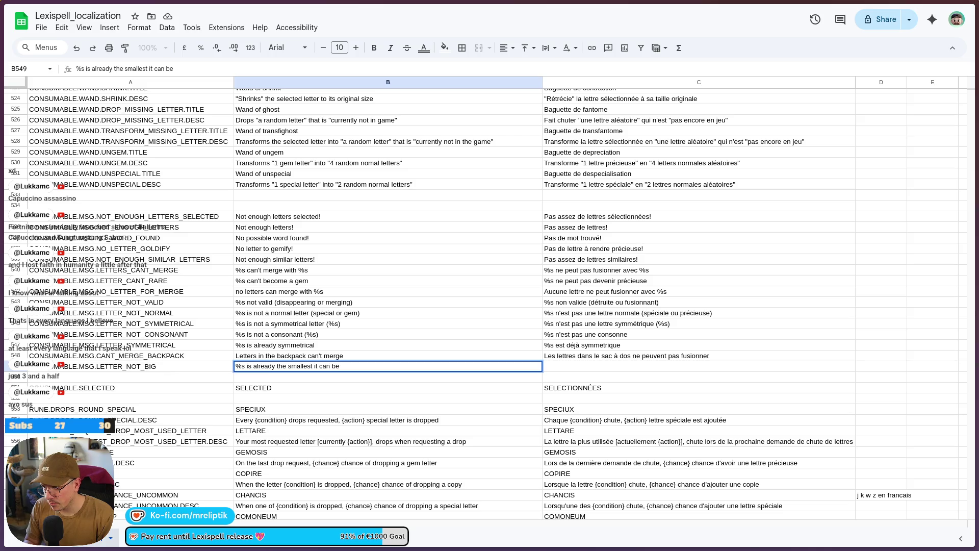
key("Tab")
type("%s est déjç")
key("BackSpace")
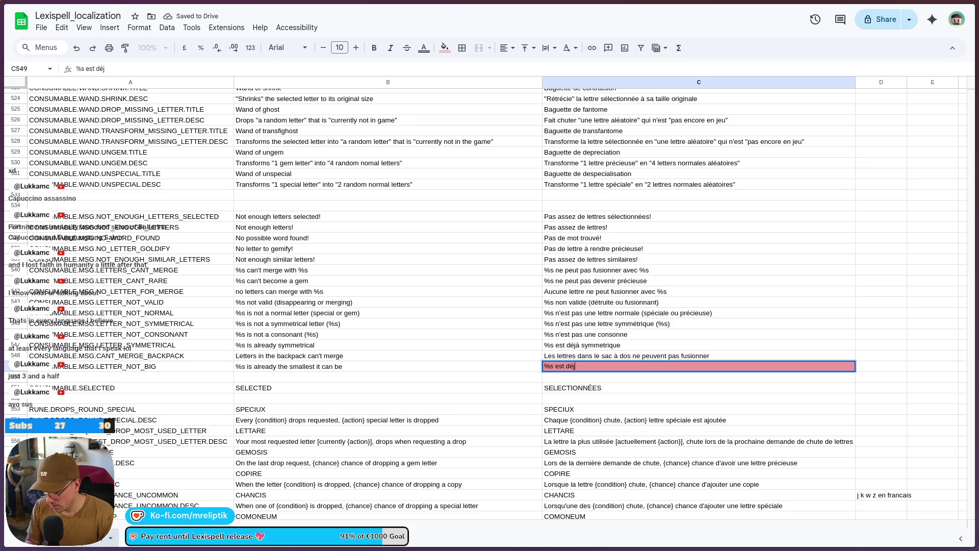
type("plut petit possible")
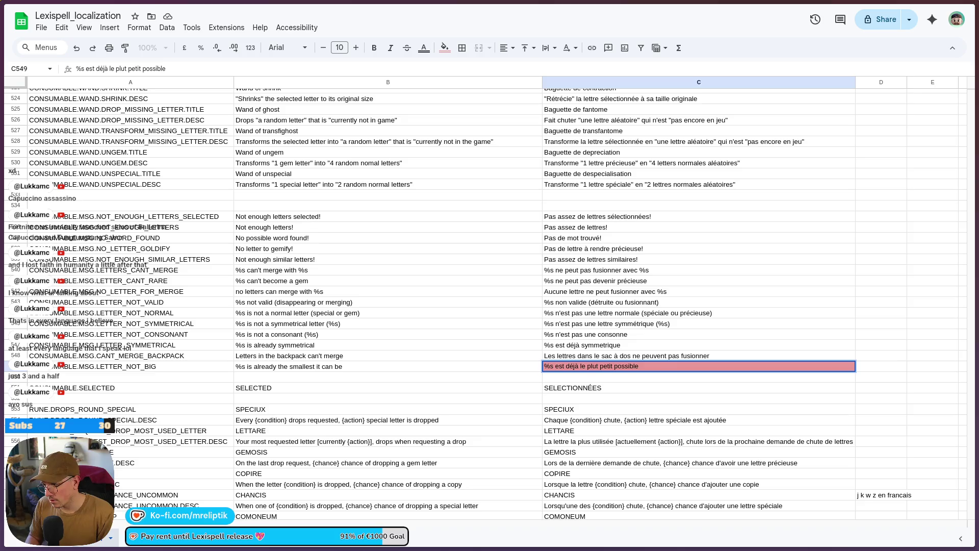
key("Return")
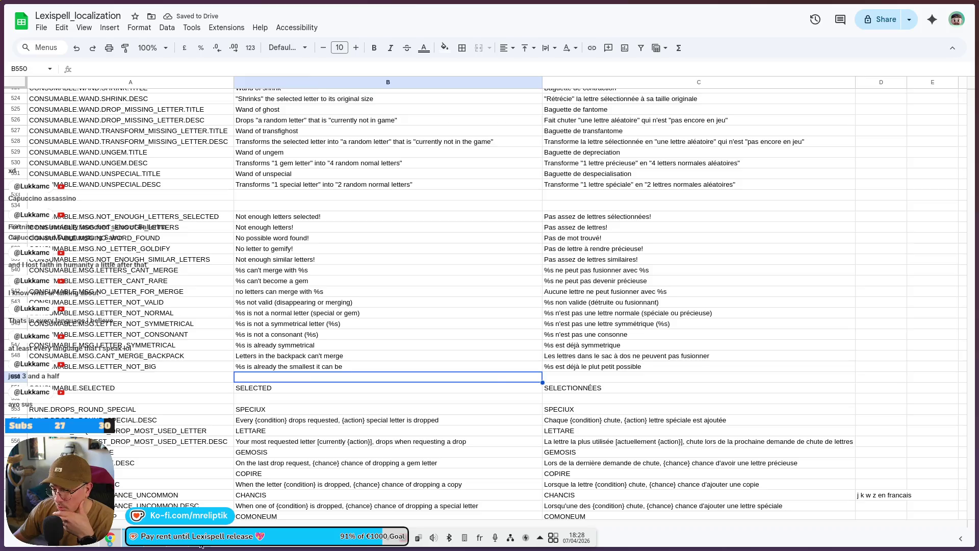
key("alt+Tab")
double_click(533, 363)
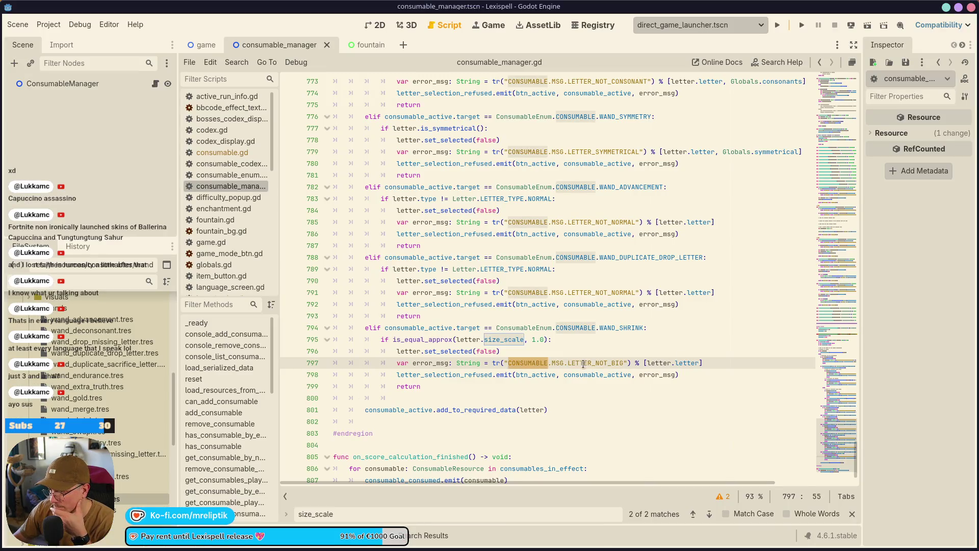
Select the WAND_SHRINK elif block and paste a copy directly below the original
left_click(436, 377)
left_click_drag(448, 384, 365, 329)
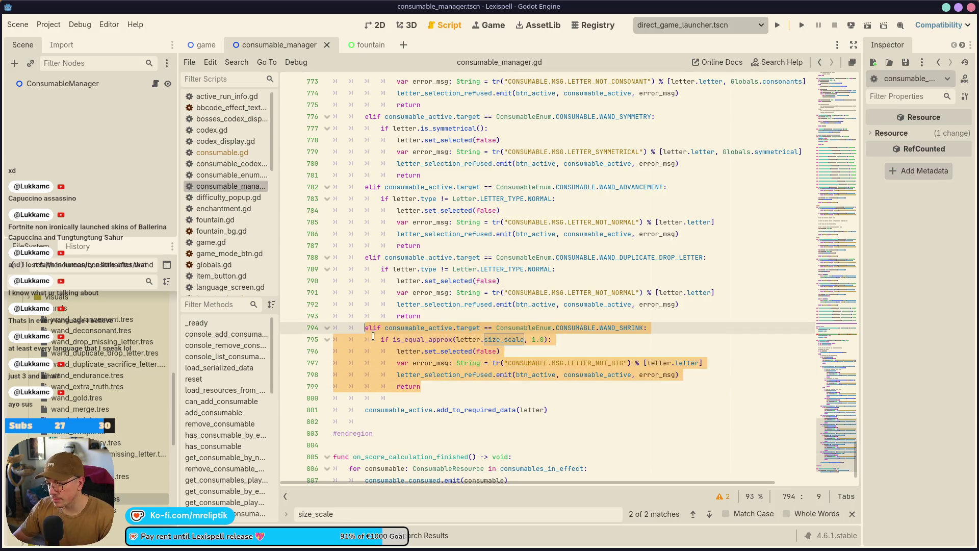
left_click(444, 390)
key("Return")
key("ctrl+v")
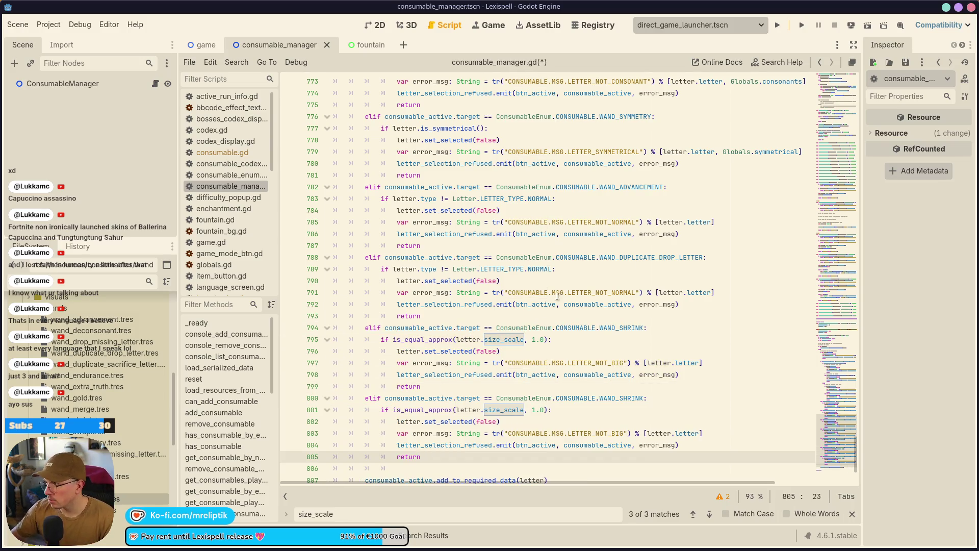
mouse_move(426, 540)
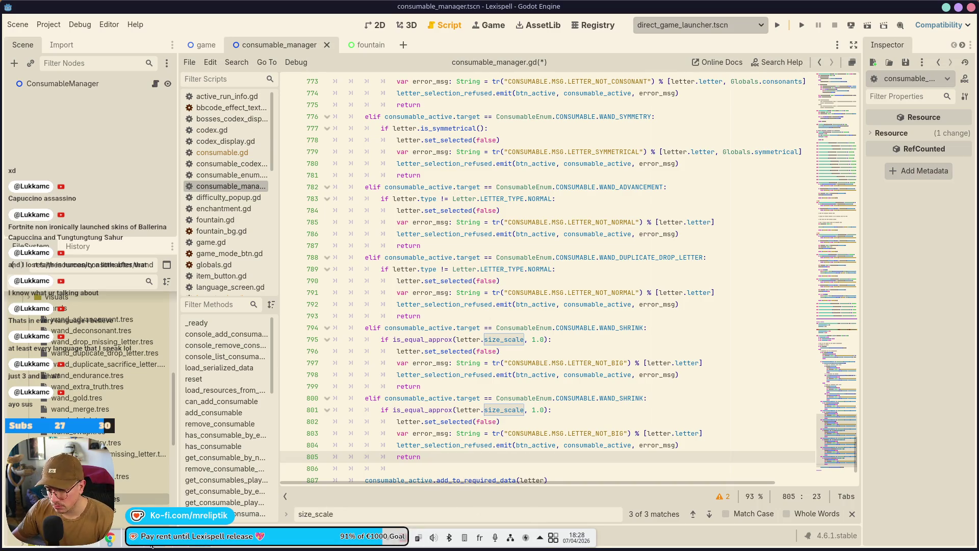
left_click(110, 537)
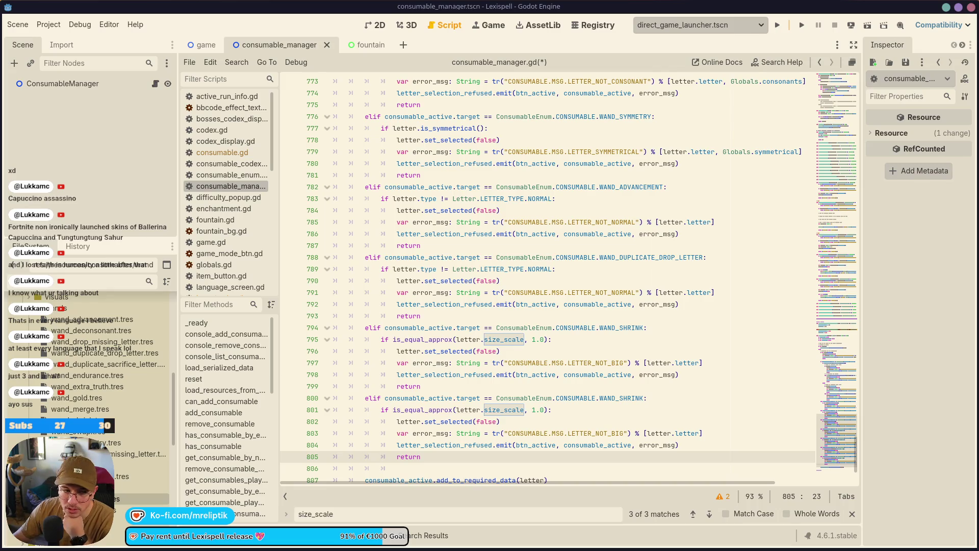
scroll(439, 410, "down", 2)
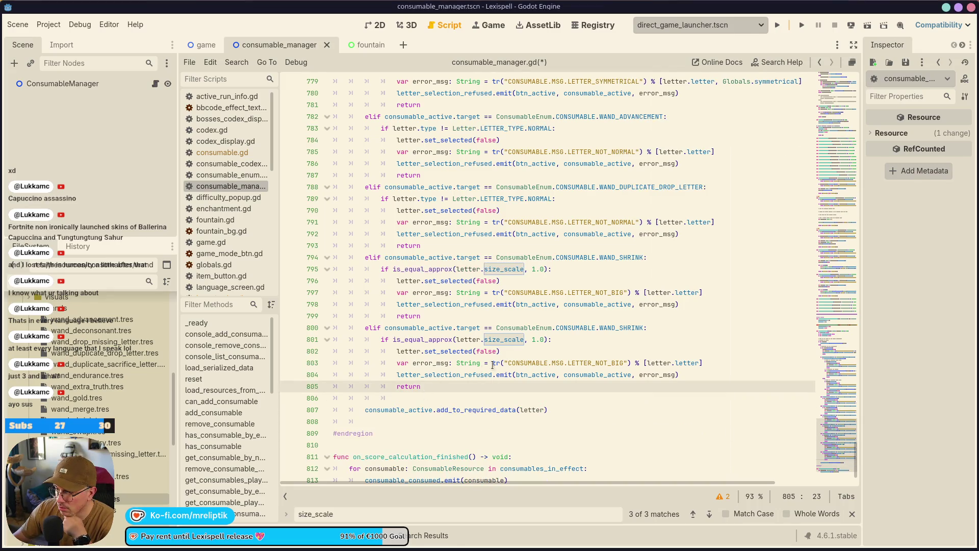
Rename the copied branch to WAND_UNGEM and bring a copy of the LETTER_TYPE.NORMAL check into it
double_click(614, 329)
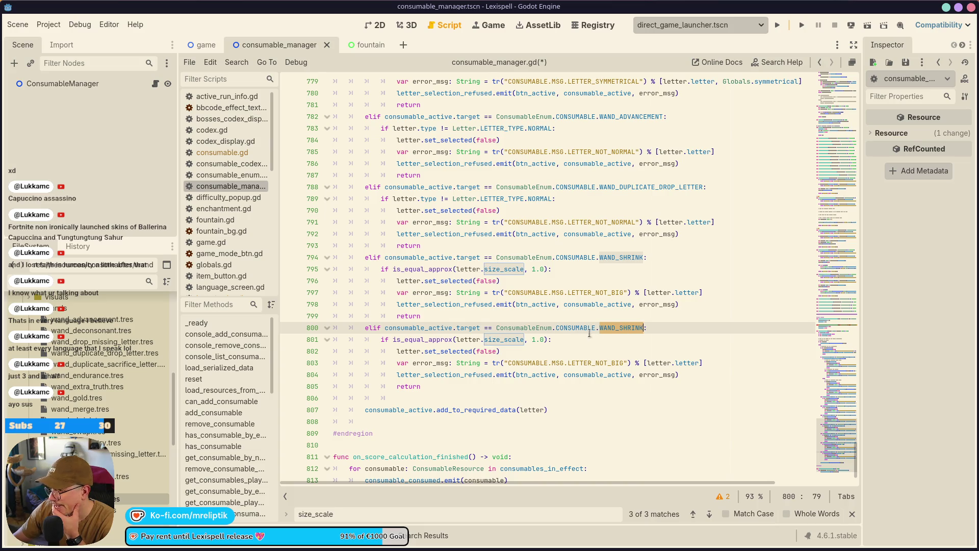
mouse_move(490, 374)
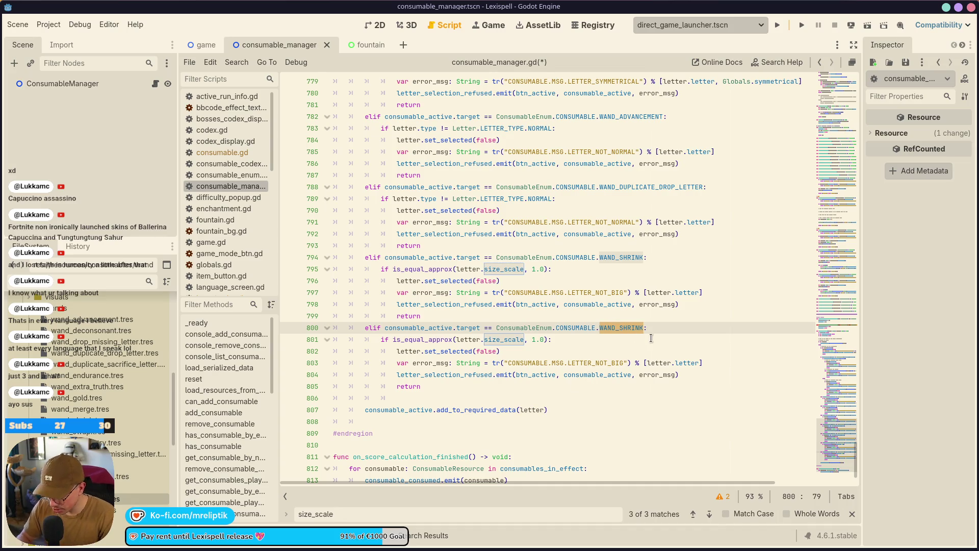
type("WAND_")
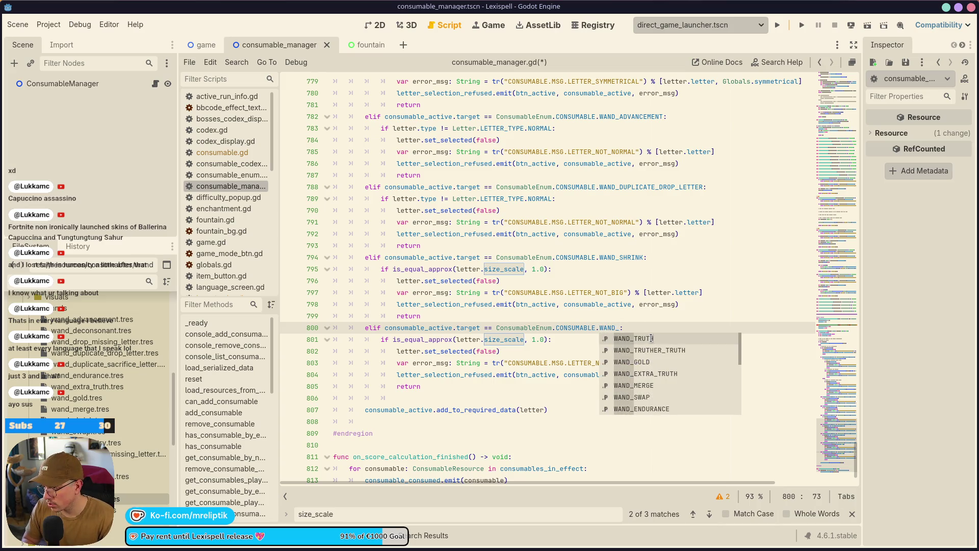
type("UNGEM")
left_click(650, 338)
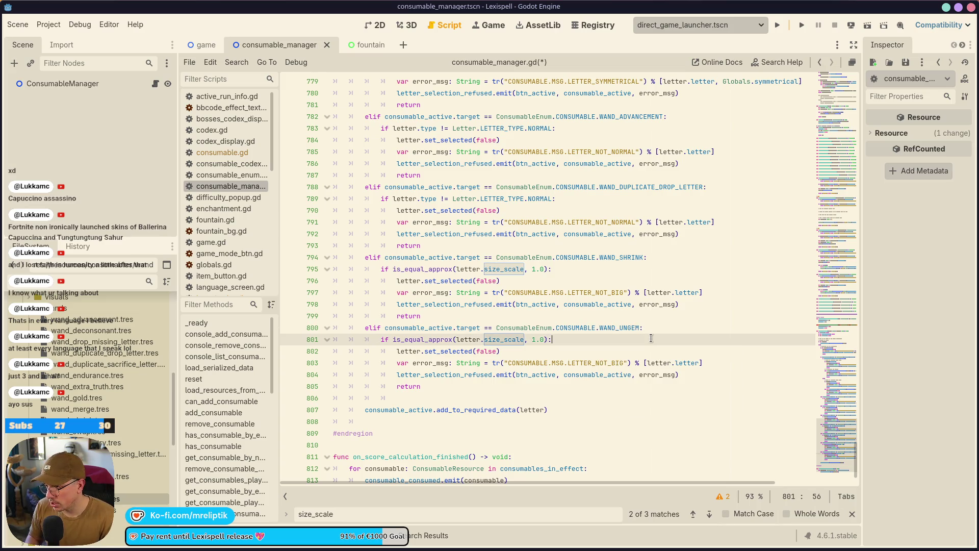
left_click(577, 192)
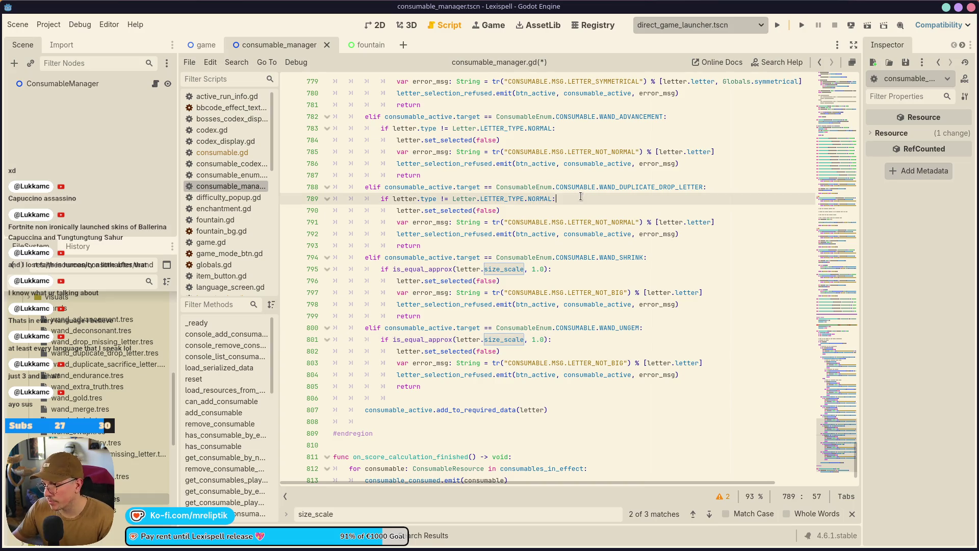
key("ctrl+shift+d")
key("alt+Down")
key("alt+Down")
key("alt+Down")
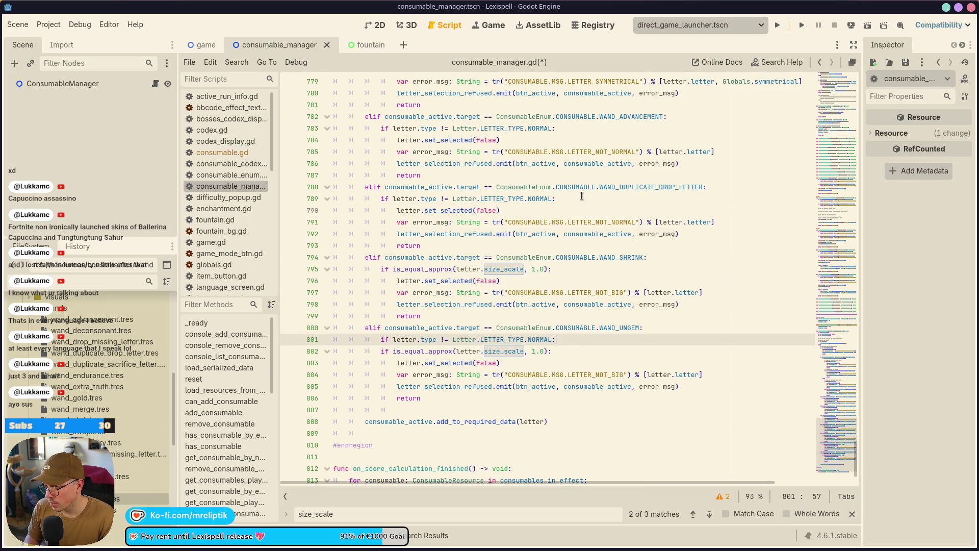
Delete the size_scale condition and change the type check to LETTER_TYPE.RARE
scroll(581, 195, "up", 7)
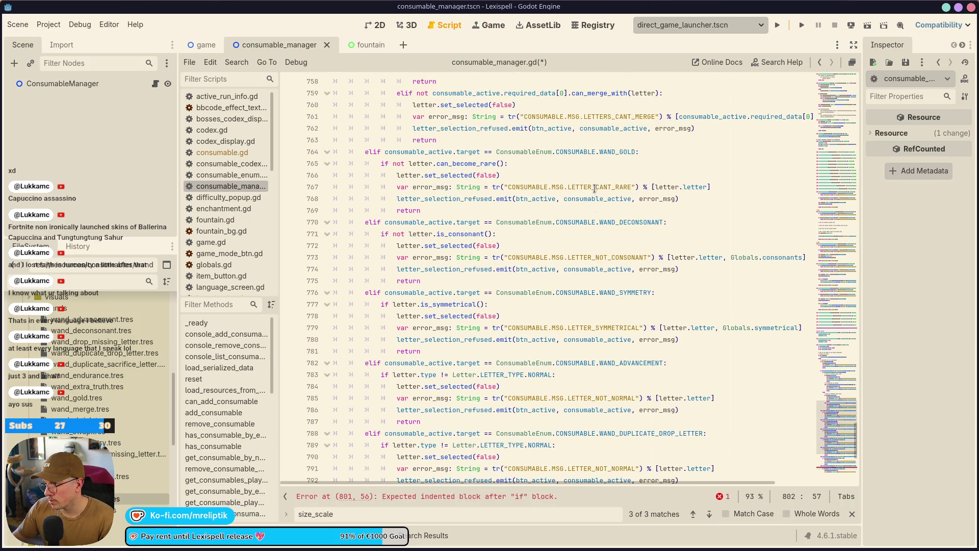
scroll(596, 186, "down", 8)
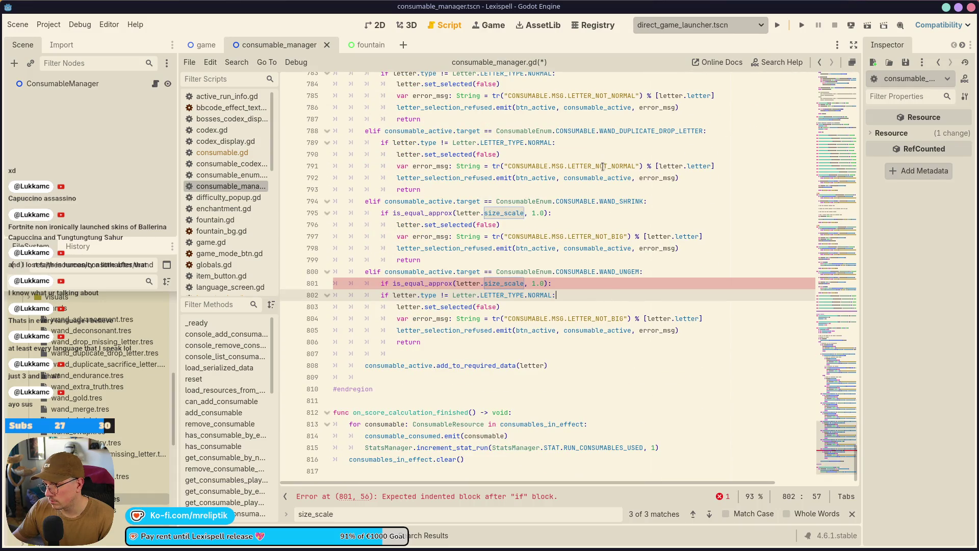
left_click(439, 284)
key("ctrl+shift+k")
double_click(538, 284)
type("RARE")
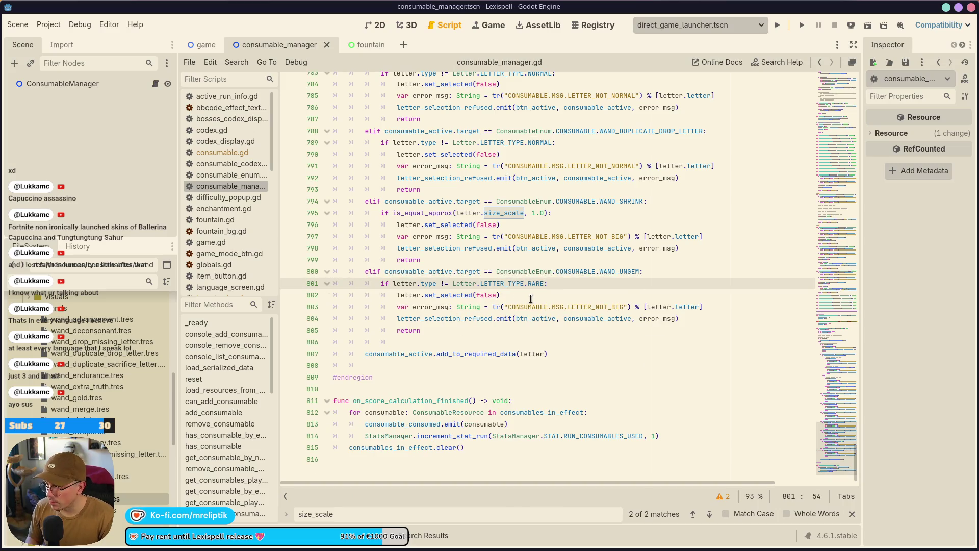
Change the error key to LETTER_NOT_RARE and save the script
key("Down")
key("Down")
key("Home")
key("Home")
key("ctrl+Right")
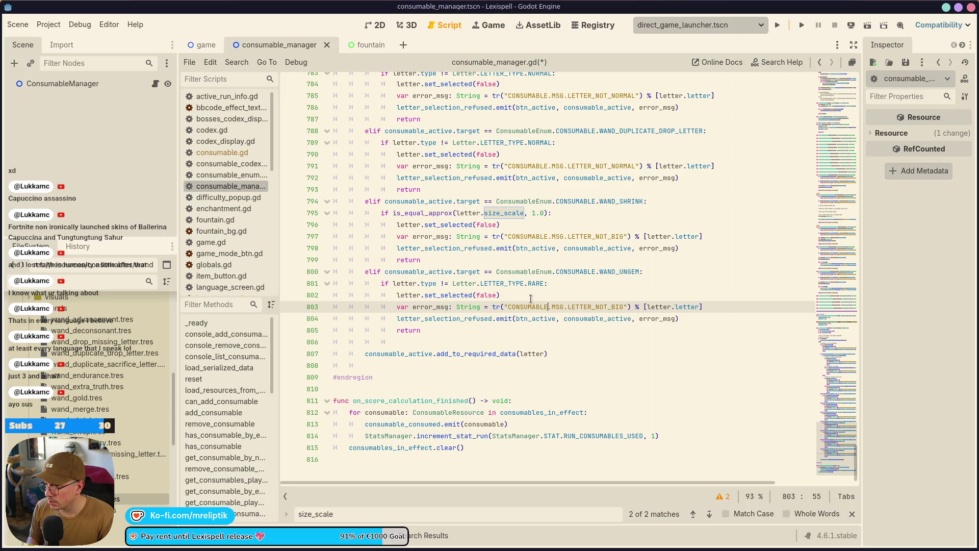
key("ctrl+shift+Left")
type("LETTER_NOR")
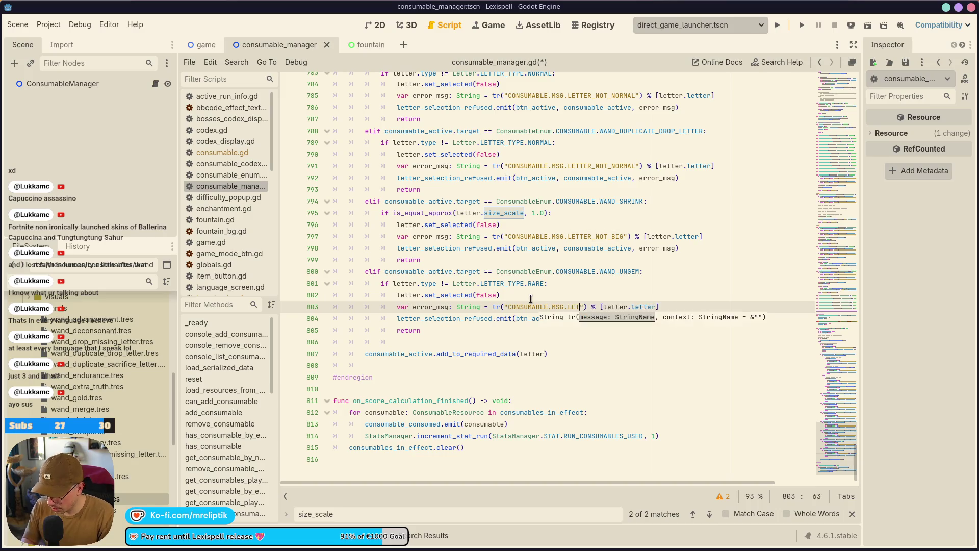
key("BackSpace")
type("T_RARE")
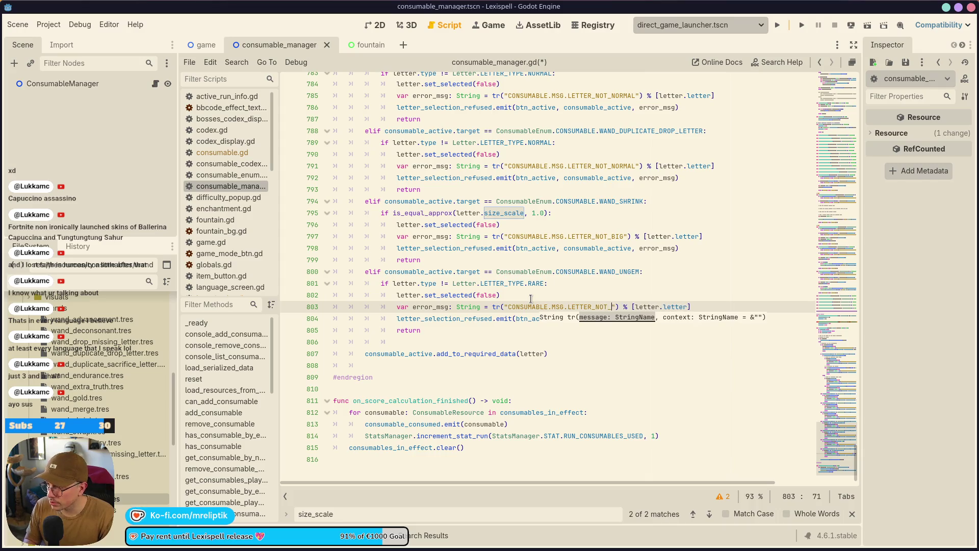
key("ctrl+s")
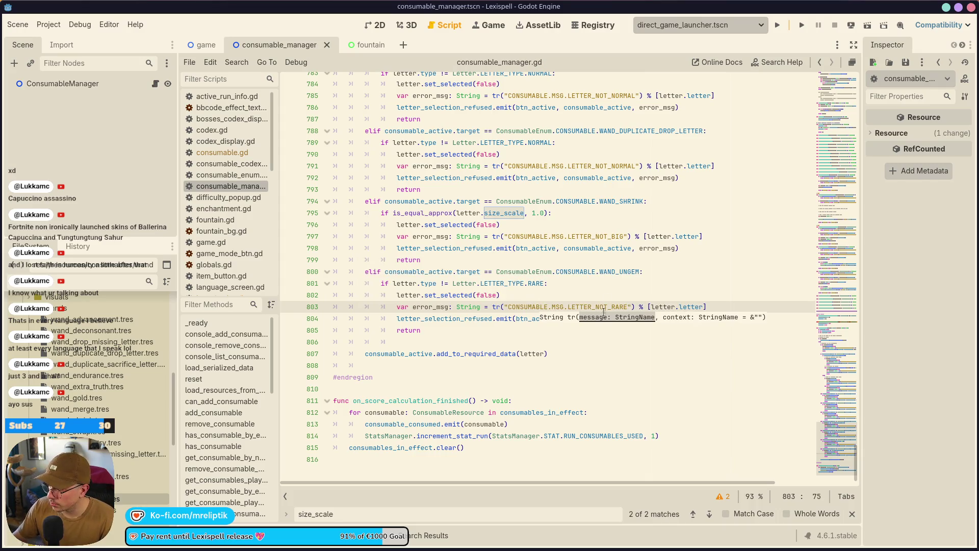
double_click(604, 308)
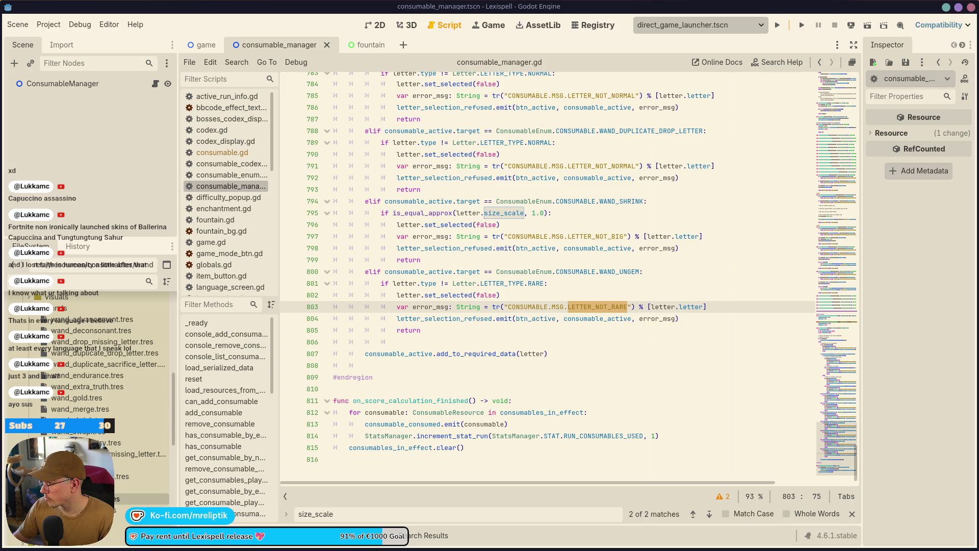
left_click(623, 341)
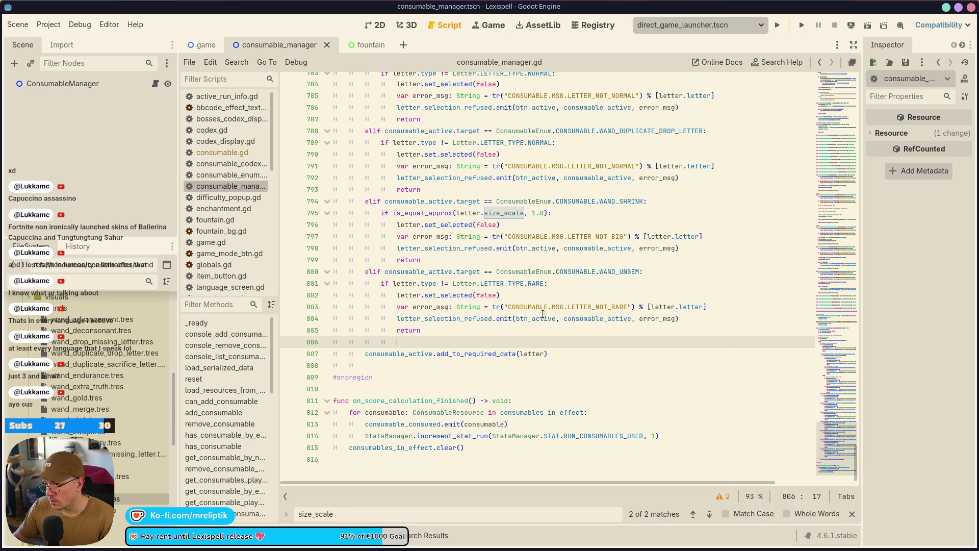
Copy the WAND_UNGEM block and paste a duplicate below it
left_click(528, 264)
mouse_move(421, 330)
left_mouse_down()
mouse_move(365, 307)
mouse_move(364, 274)
left_mouse_up()
key("ctrl+c")
left_click(442, 326)
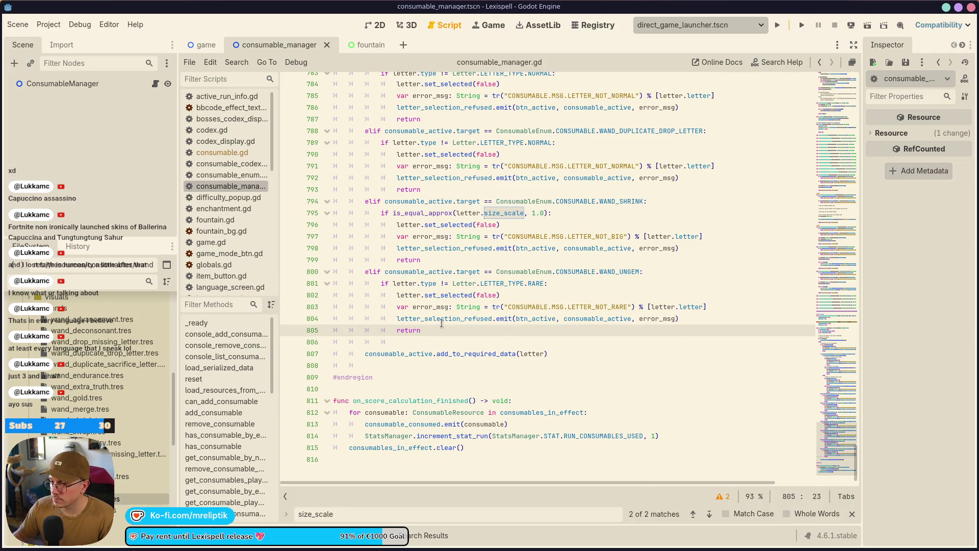
key("Return")
key("ctrl+v")
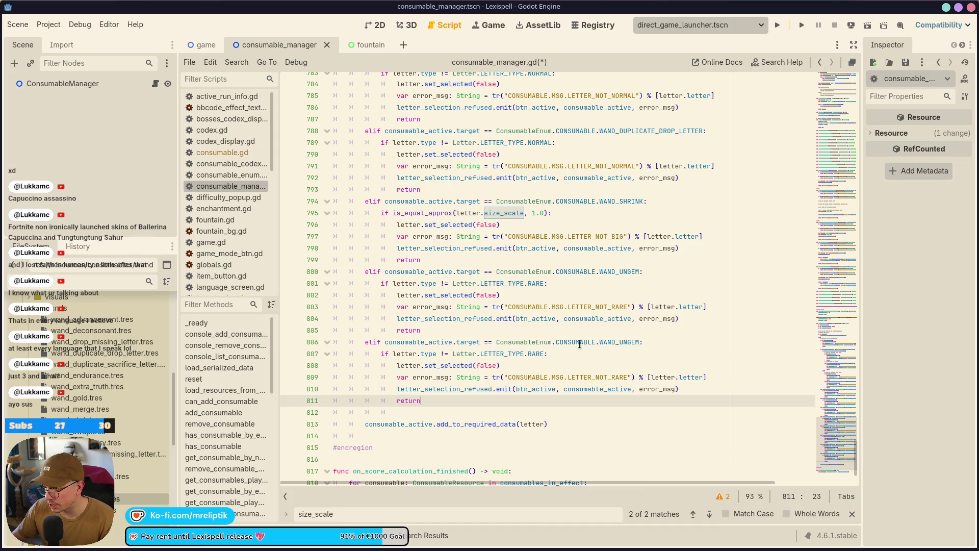
Make the copy a WAND_UNSPECIAL check requiring SPECIAL letters with the LETTER_NOT_SPECIAL key
double_click(628, 343)
type("WAND_")
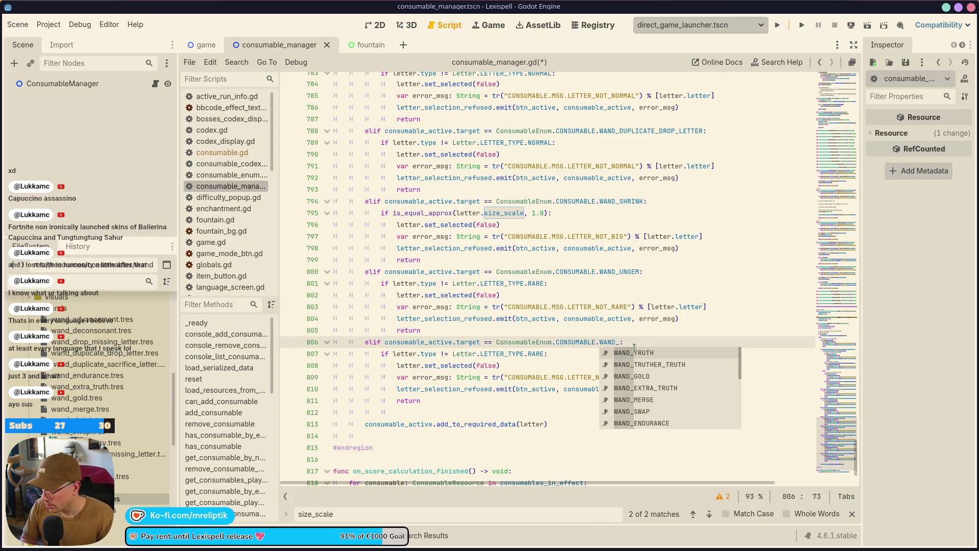
type("UNSPECIAL")
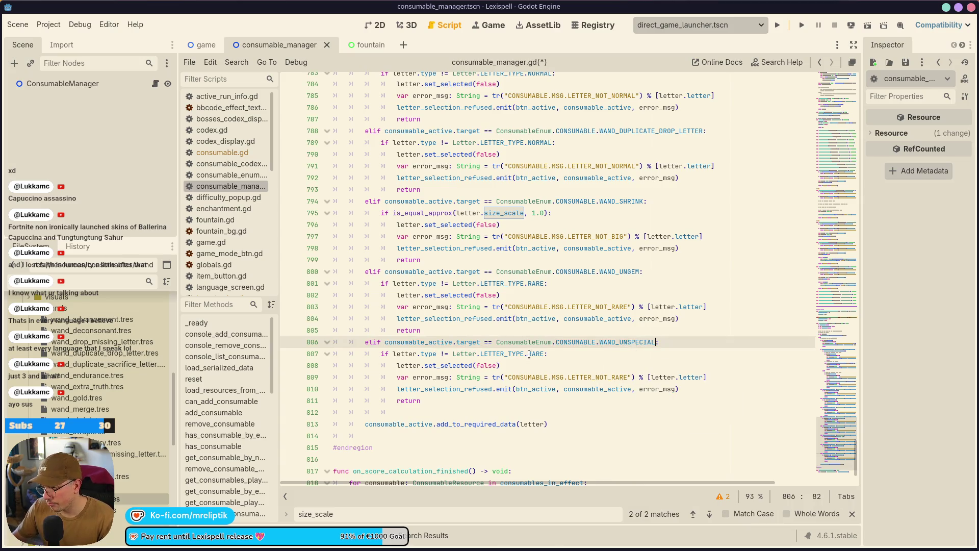
double_click(529, 353)
type("SPEI")
key("Return")
key("ctrl+s")
double_click(619, 377)
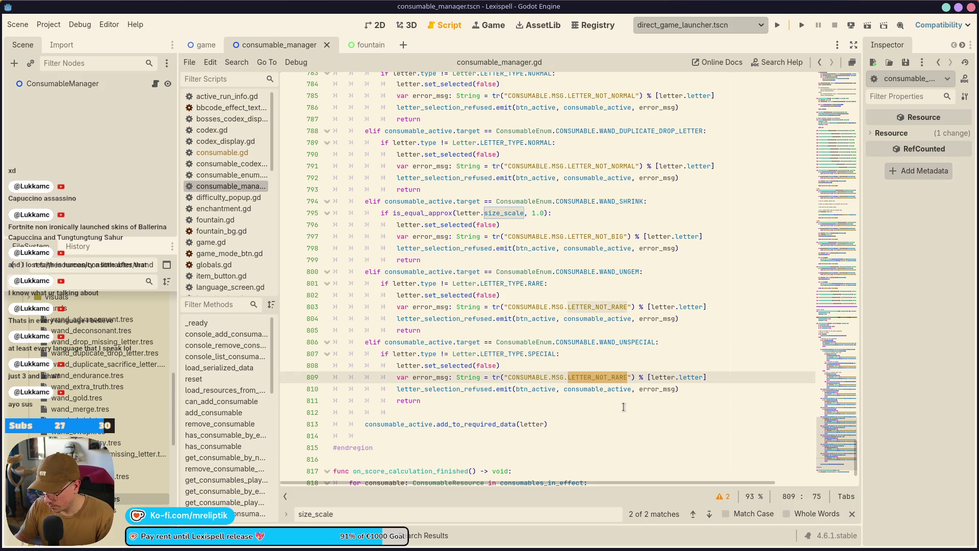
type("LETTER_NOT_SPECIAL")
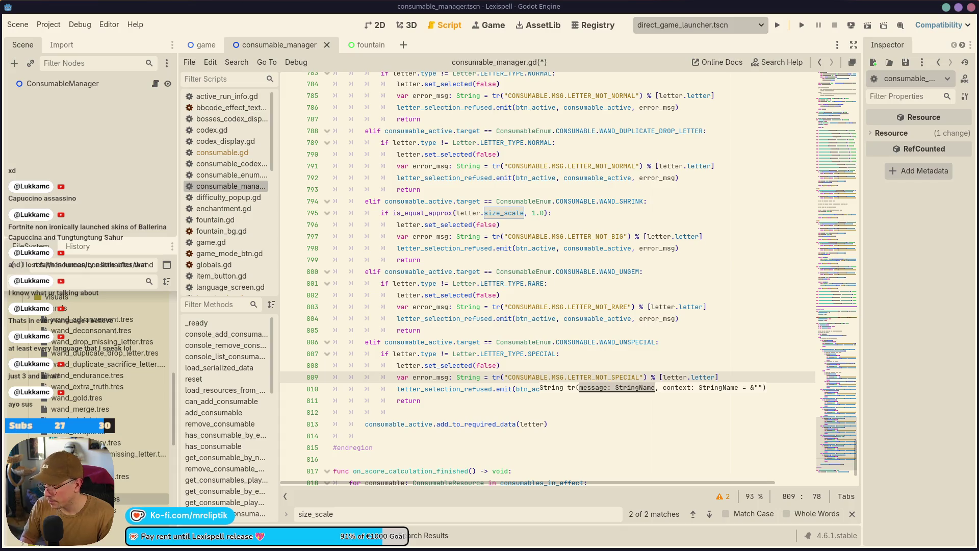
key("alt+Tab")
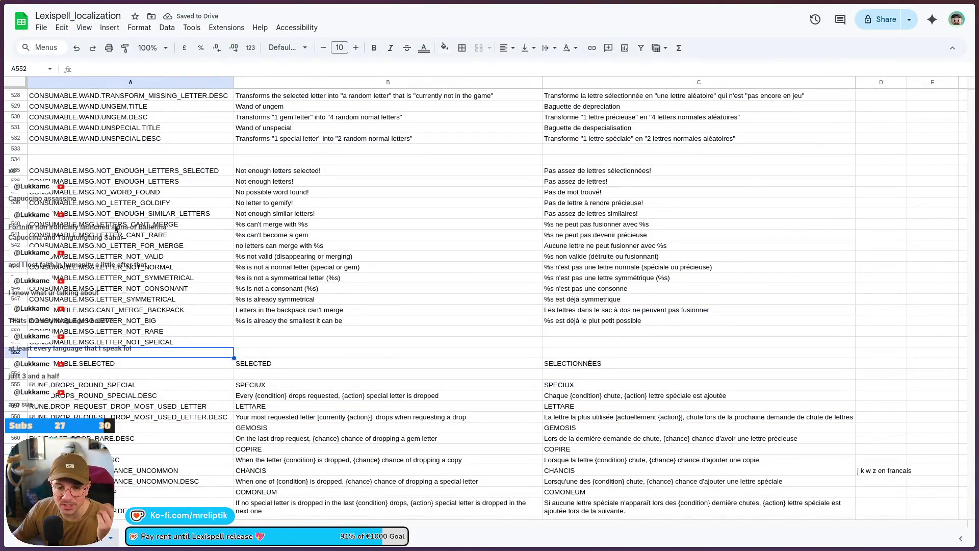
Add '%s is not a gem letter' and '%s is not a special letter' messages with French translations
left_click(274, 332)
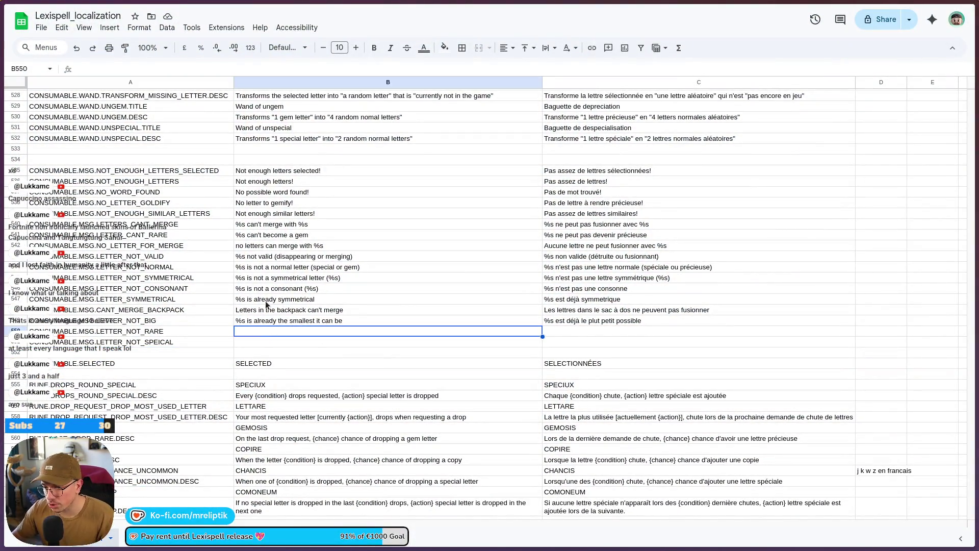
type("%s ")
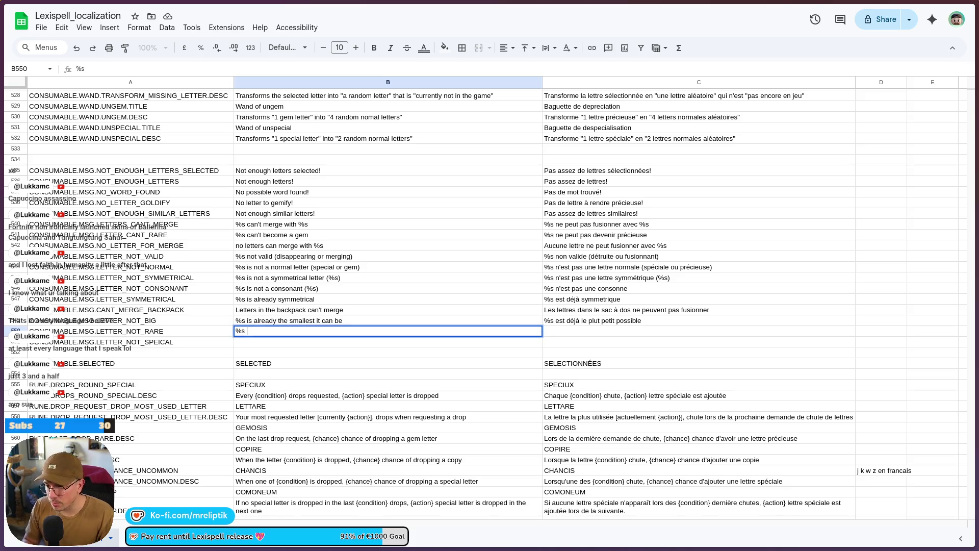
type("is not a ")
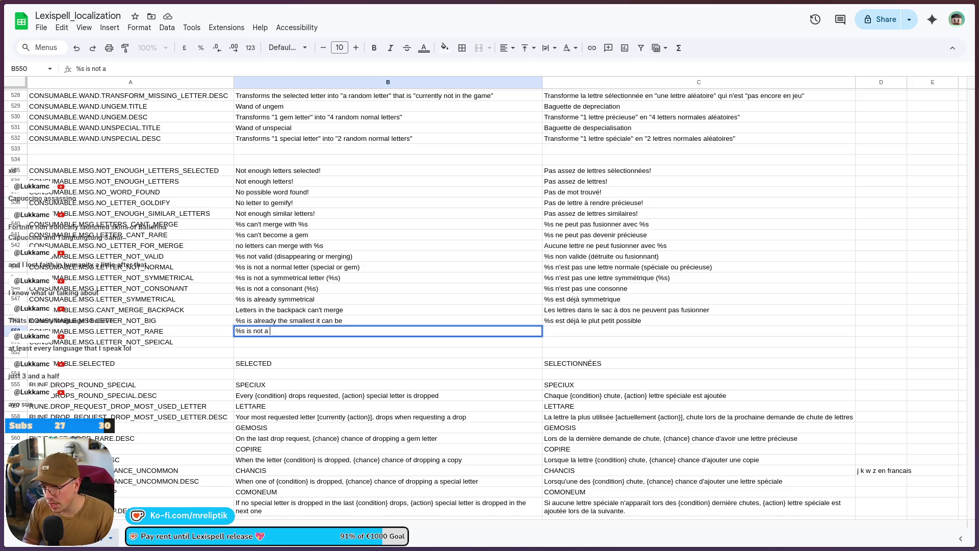
type("gem letter")
key("Tab")
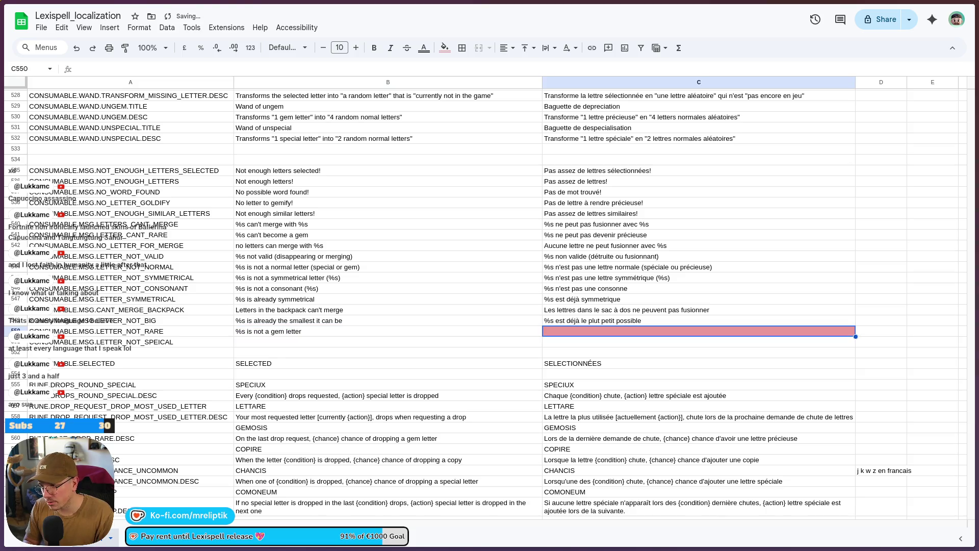
type("%s is not ")
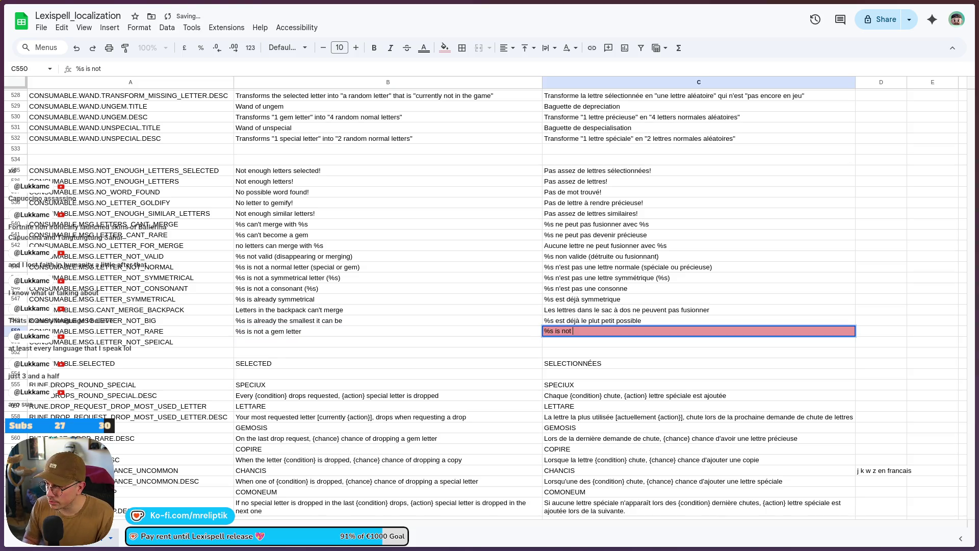
key("BackSpace")
key("BackSpace")
key("BackSpace")
key("BackSpace")
key("BackSpace")
key("BackSpace")
key("BackSpace")
type("n'est pas une lettre précieus")
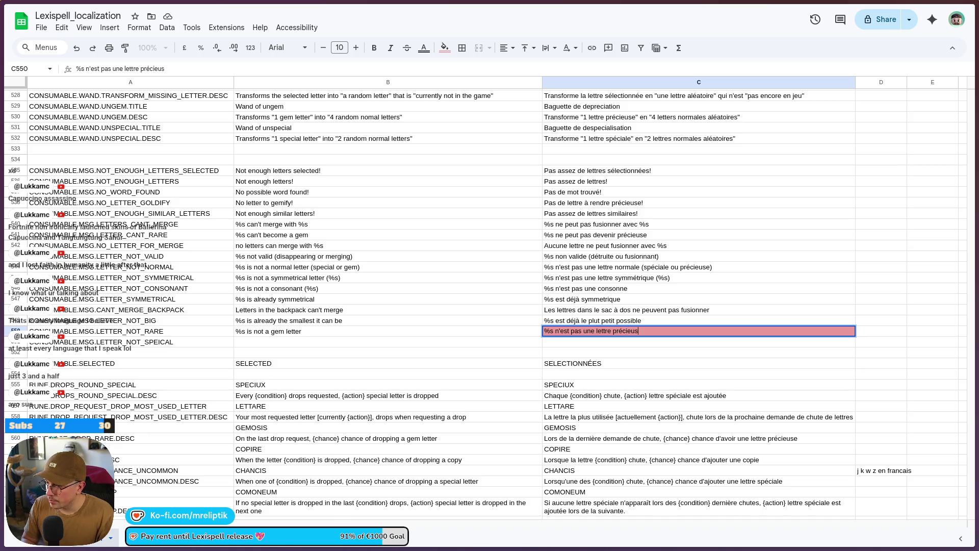
type("e")
key("Return")
type("%s n'est pas une lettre spéciale")
left_click(130, 341)
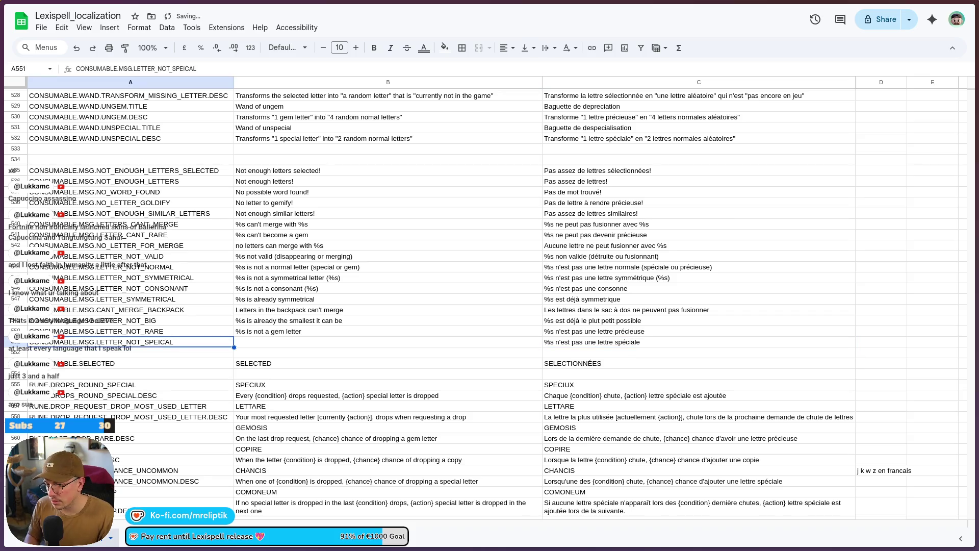
left_click(387, 341)
type("%s is not a speci")
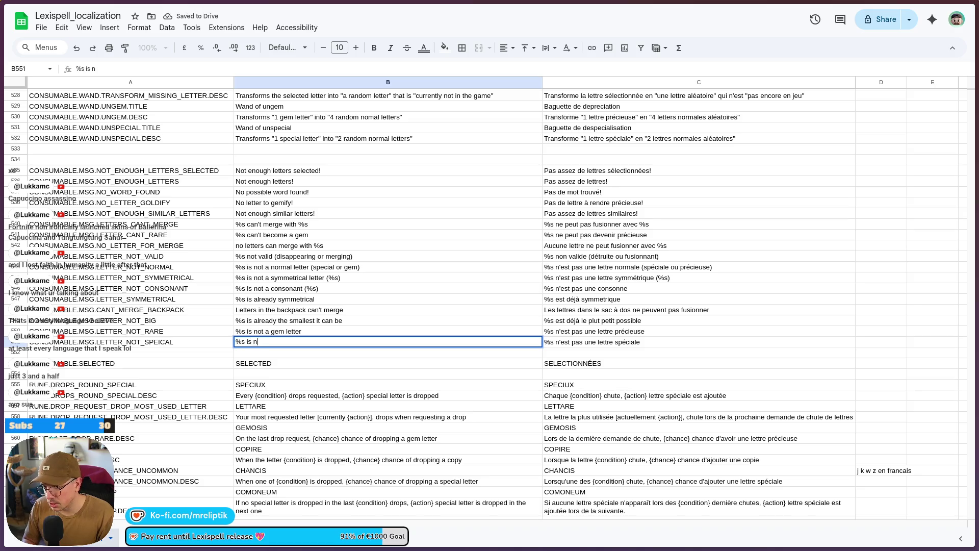
type("al letter")
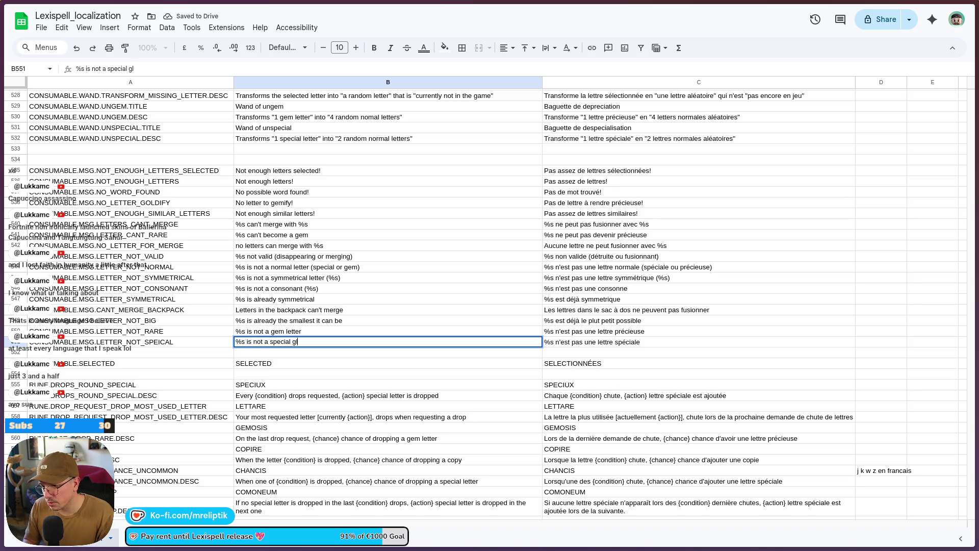
left_click(381, 374)
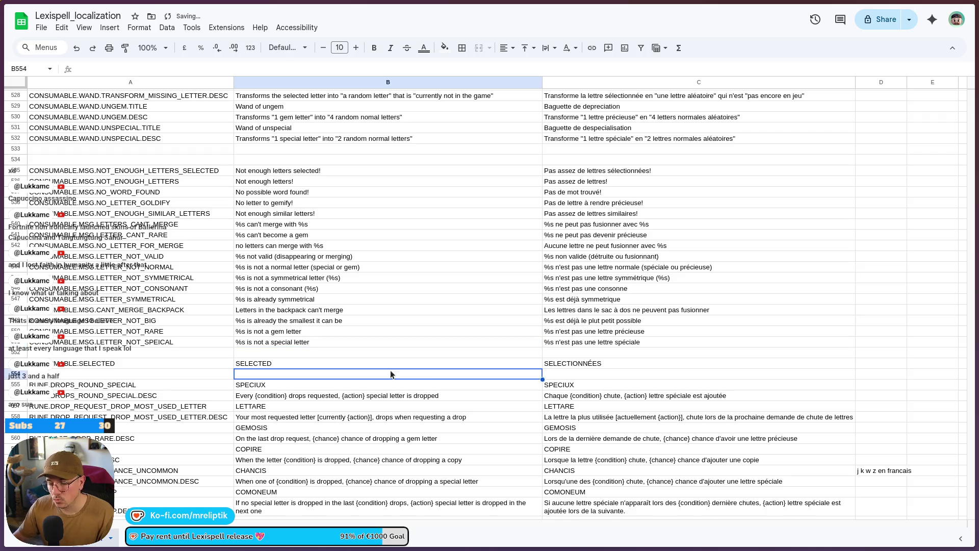
Download the sheet as a Comma separated values (.csv) file
left_click(40, 28)
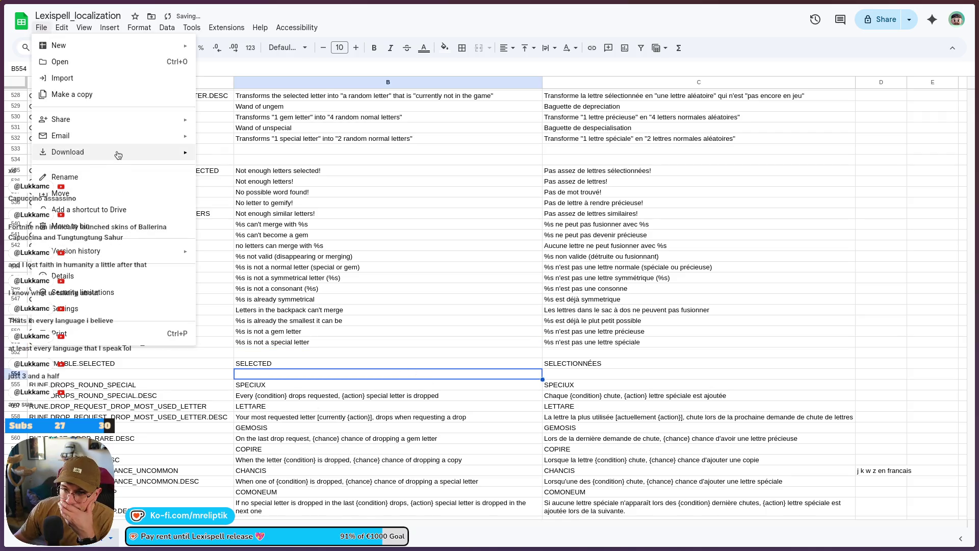
mouse_move(117, 153)
left_click(245, 218)
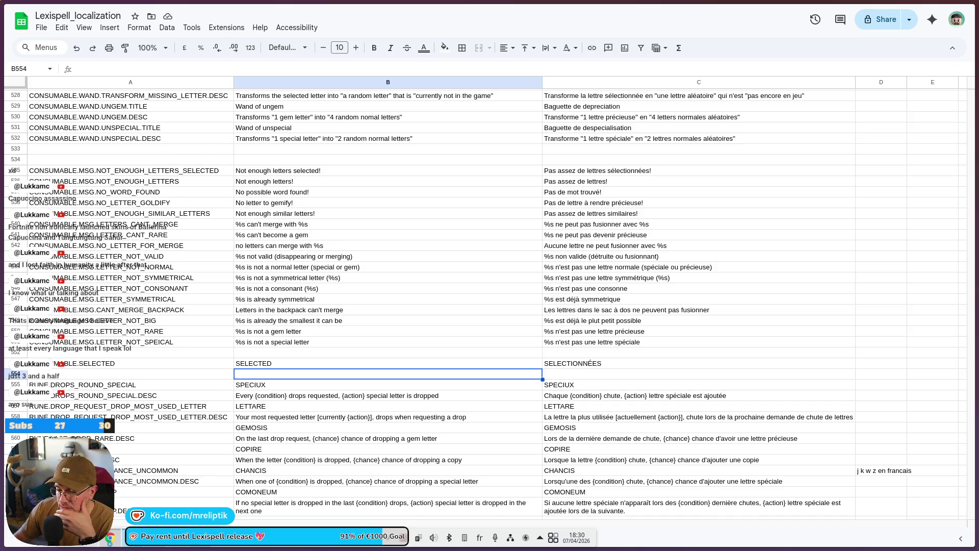
Check the localization folder in Dolphin, then return to the Godot script
key("alt+Tab")
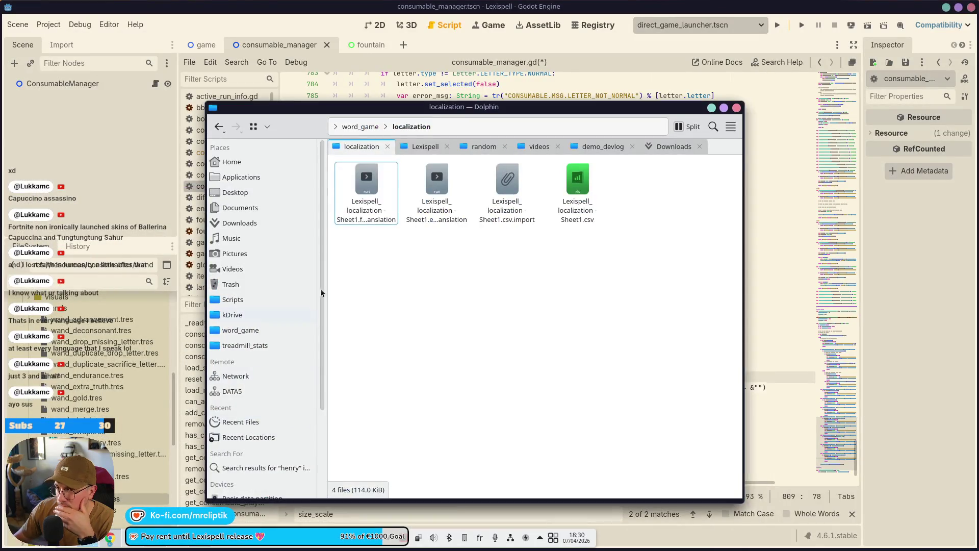
key("alt+Tab")
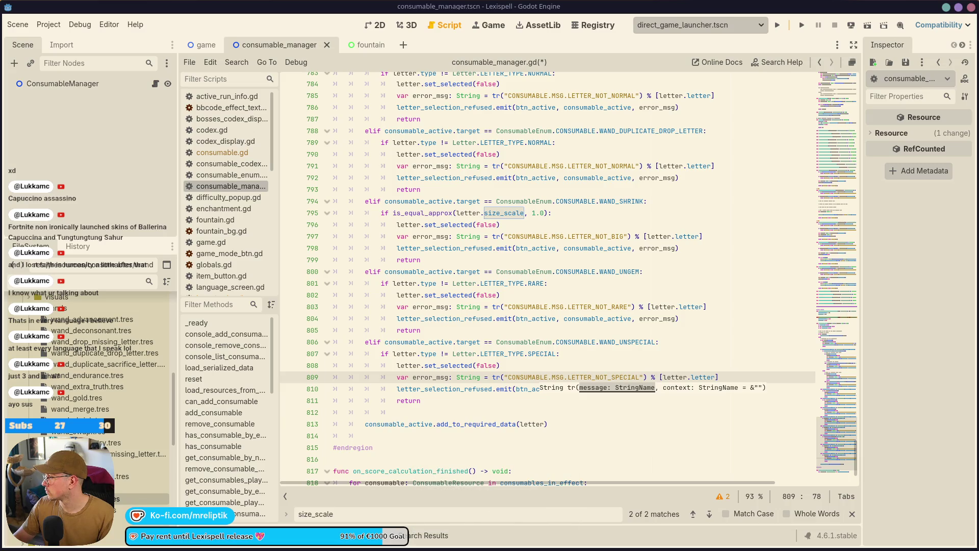
Save the script, run Lexispell, and open the developer console and F1 debug panel
key("ctrl+s")
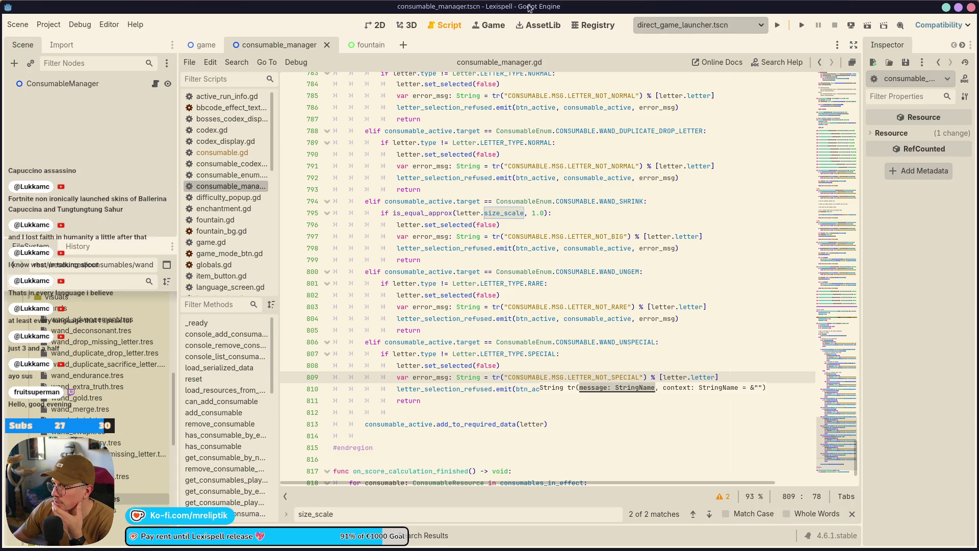
left_click(777, 25)
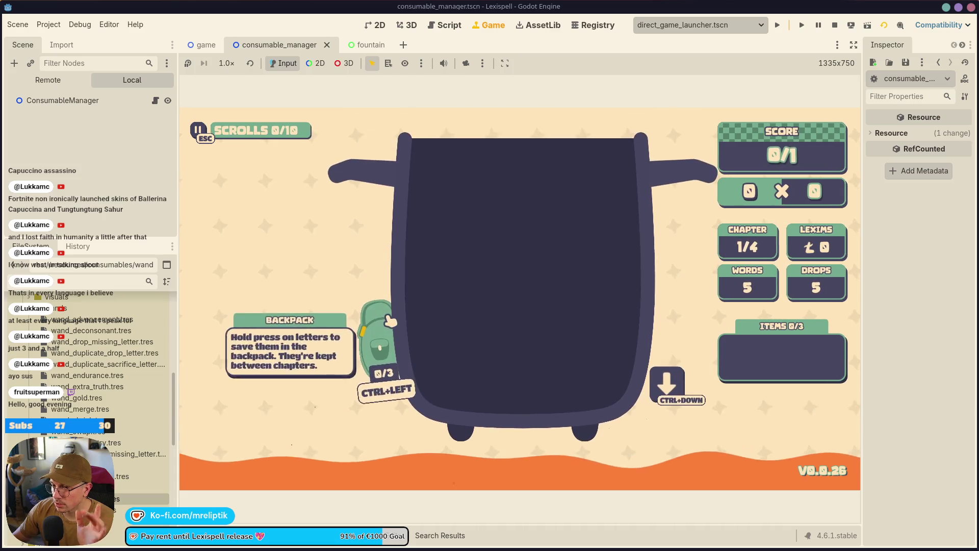
key("grave")
key("F1")
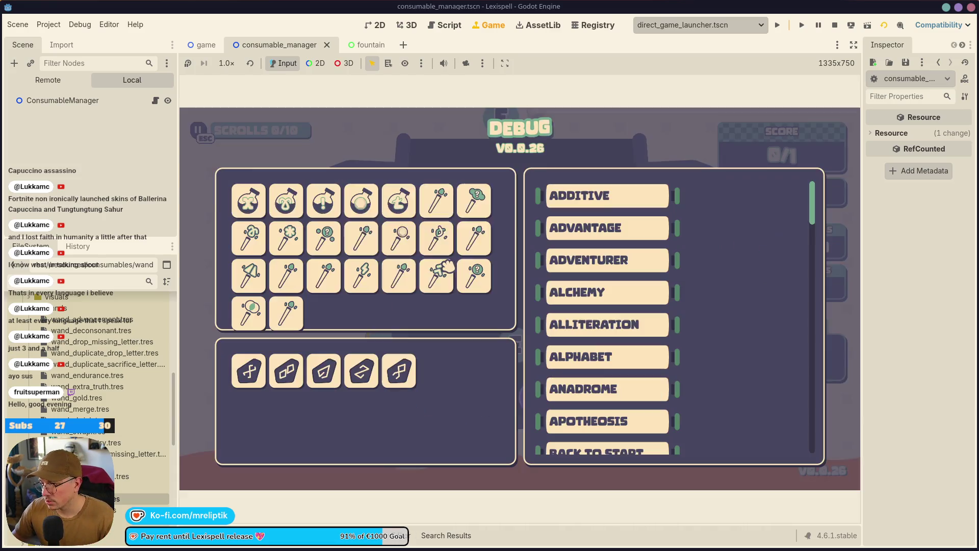
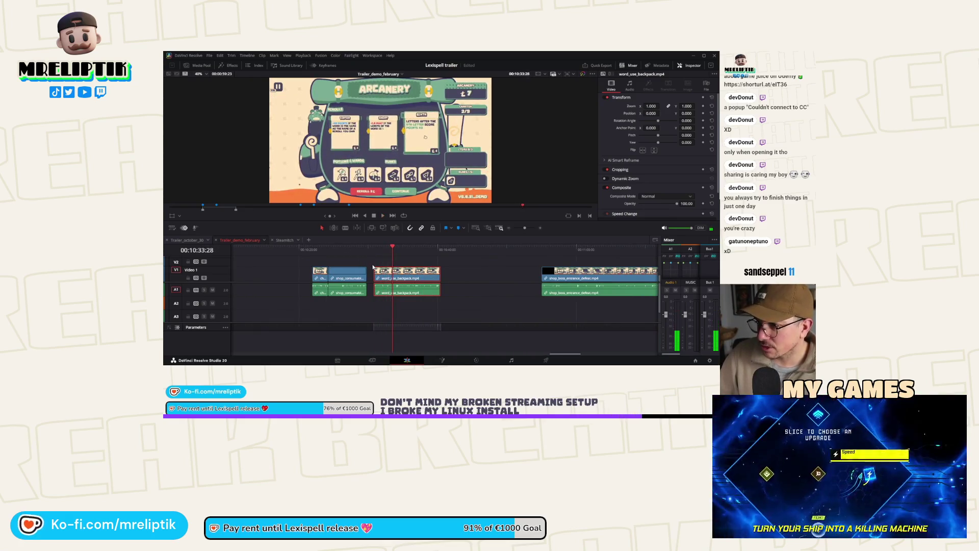
Watch the replayed clips: a DaVinci Resolve clip split, then a Godot scene save and game run
key("ctrl+b")
left_click(418, 250)
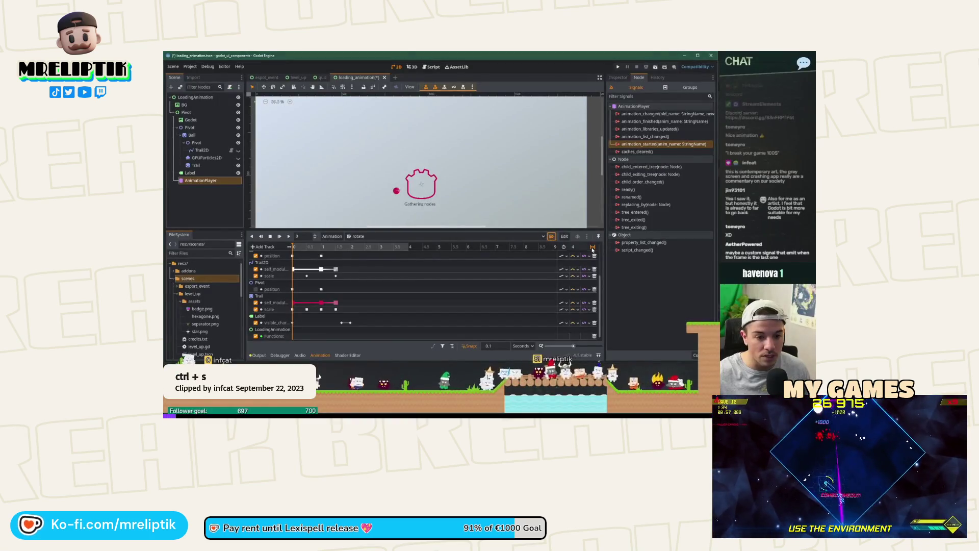
key("ctrl+s")
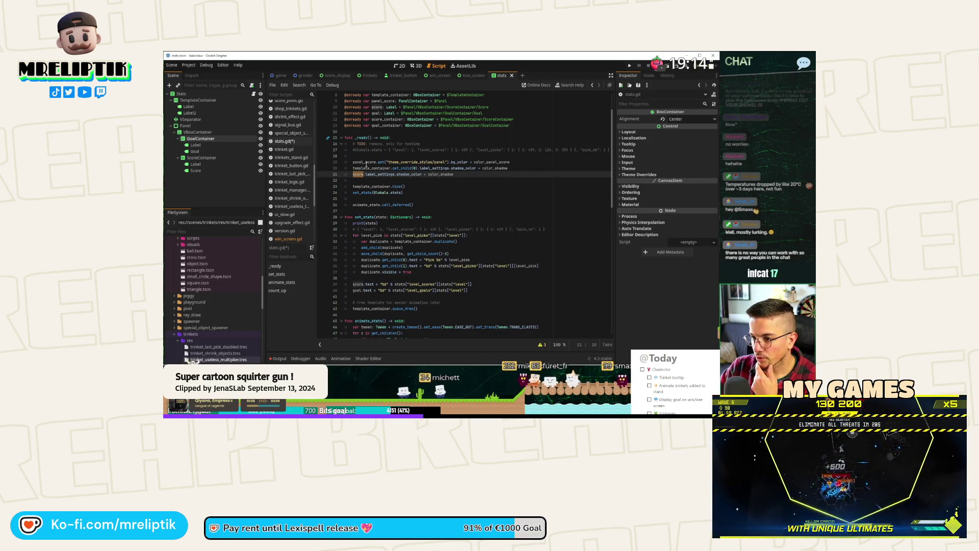
left_click(631, 65)
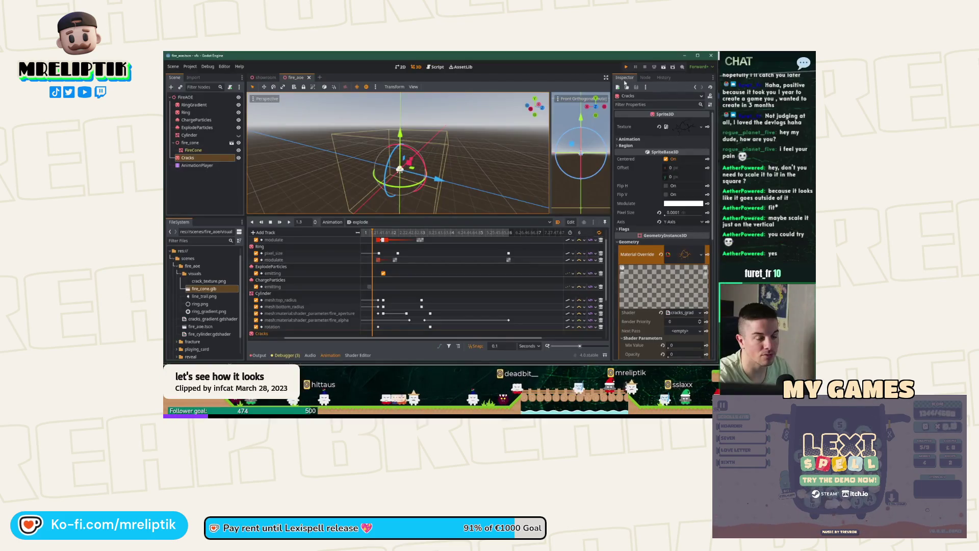
Watch the replay run and close the vfx debug window, then save and run the project
left_click(625, 67)
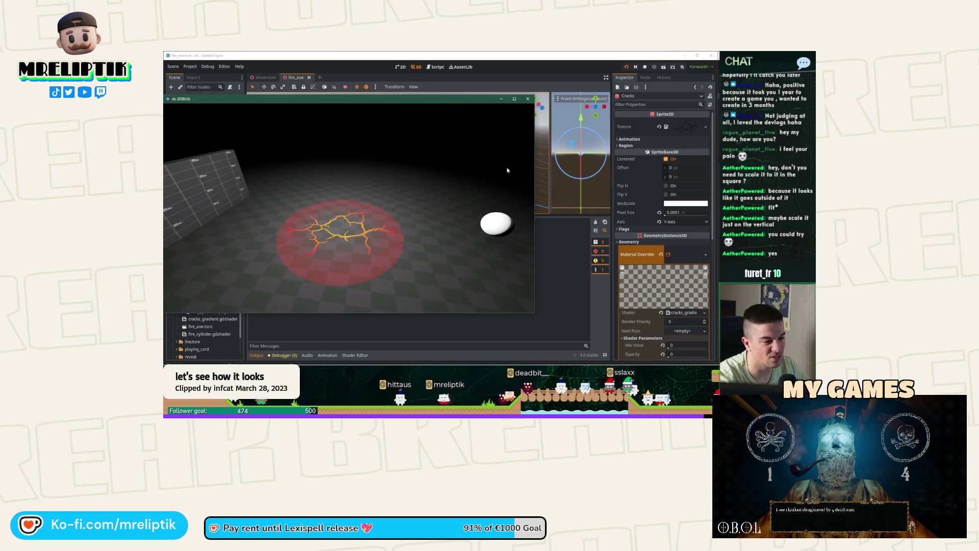
left_click(528, 98)
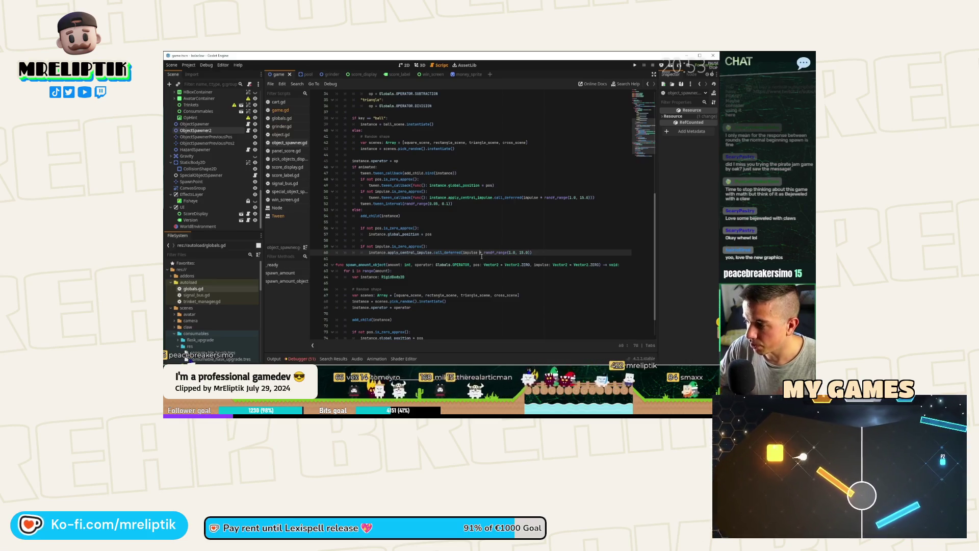
left_click(636, 65)
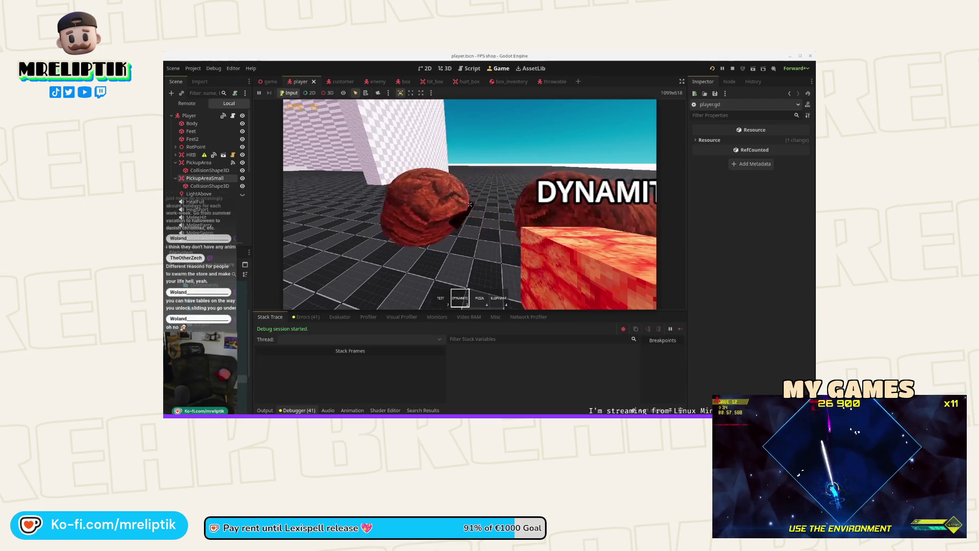
Let the final clip switch the held item from dynamite to pizza, returning to the live Godot view
key("3")
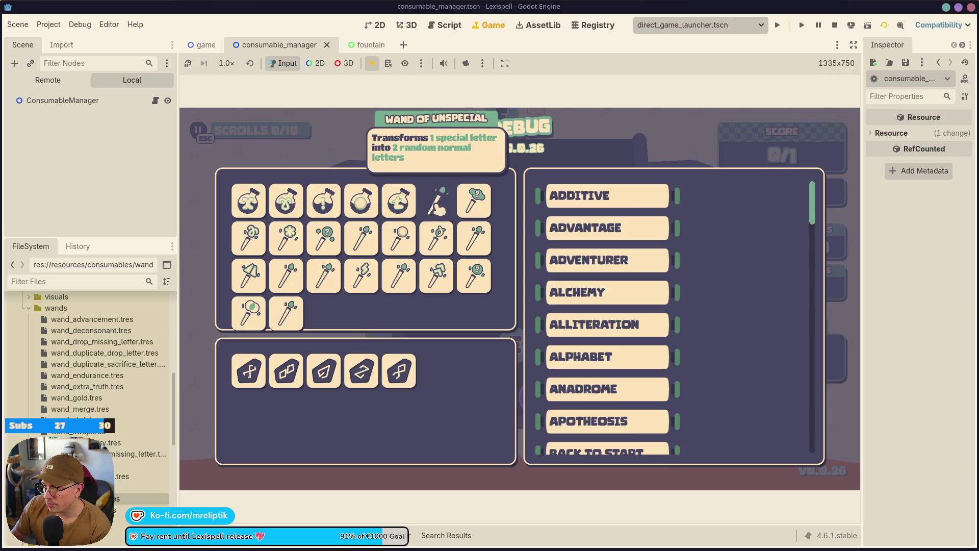
Add wands from the DEBUG grid until all three item slots are full, then close the panel
left_click(474, 250)
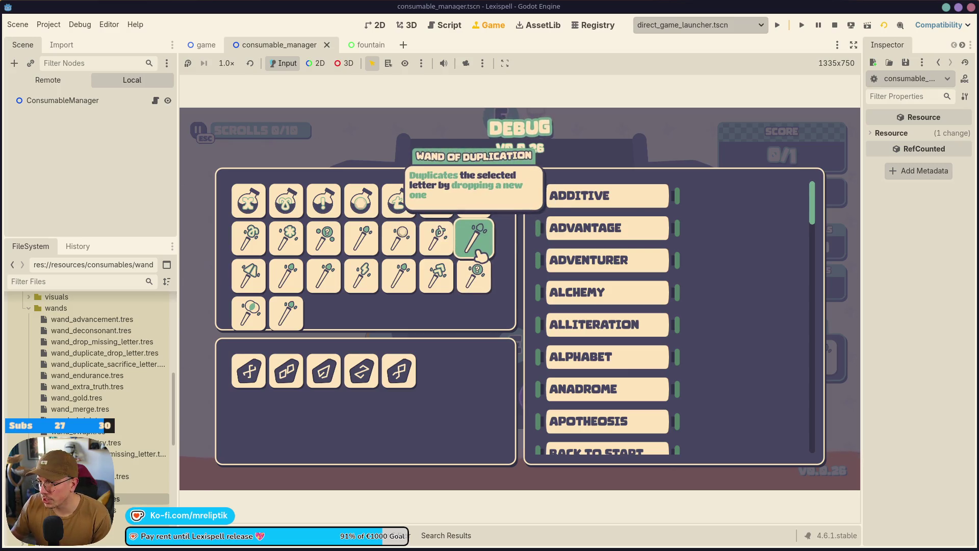
left_click(475, 239)
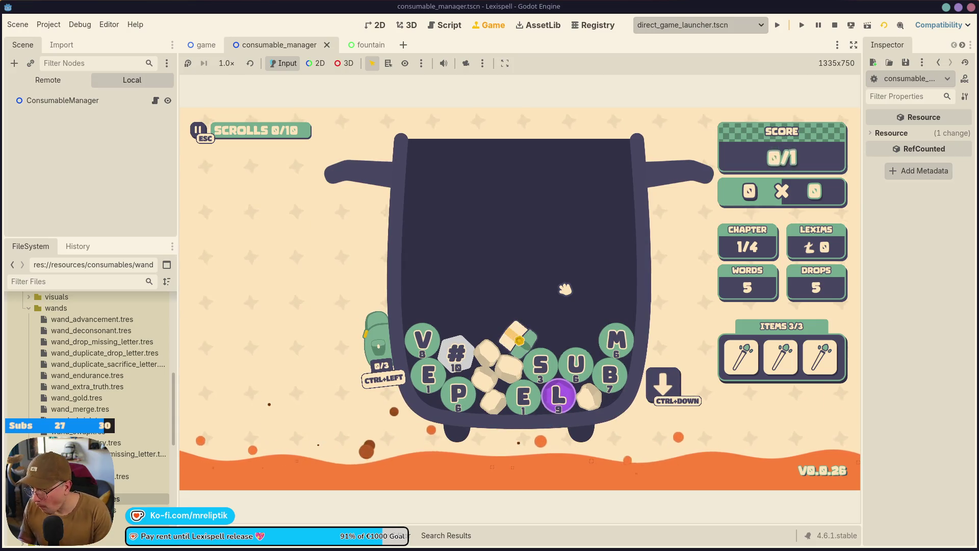
Spawn several U letters into the cauldron by repeating the 'letter u' console command
key("grave")
key("Return")
key("grave")
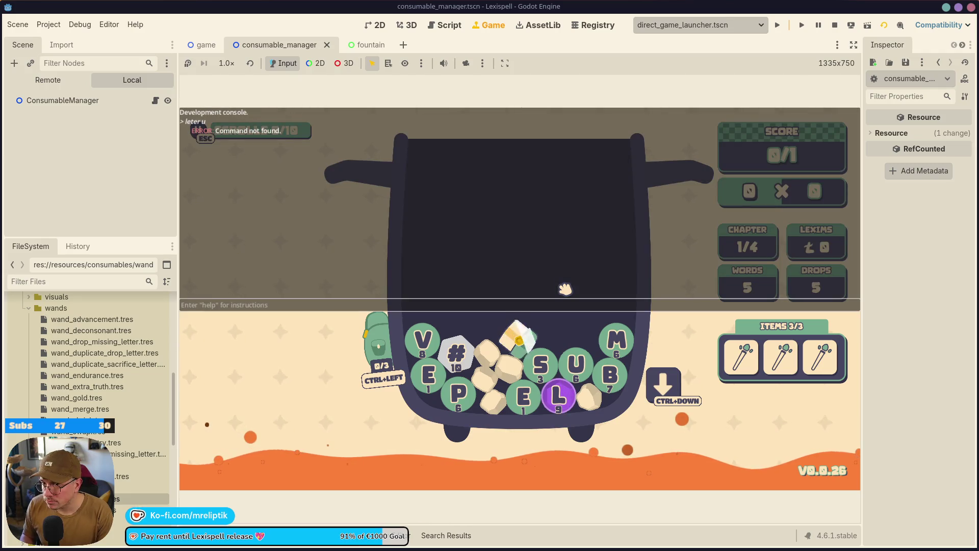
type("letter u")
key("Return")
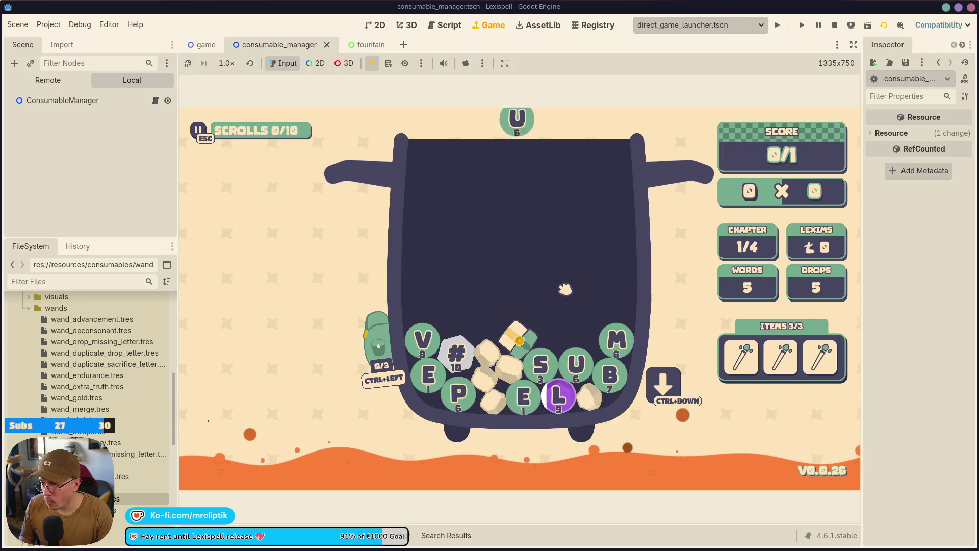
key("grave")
key("Up")
key("Return")
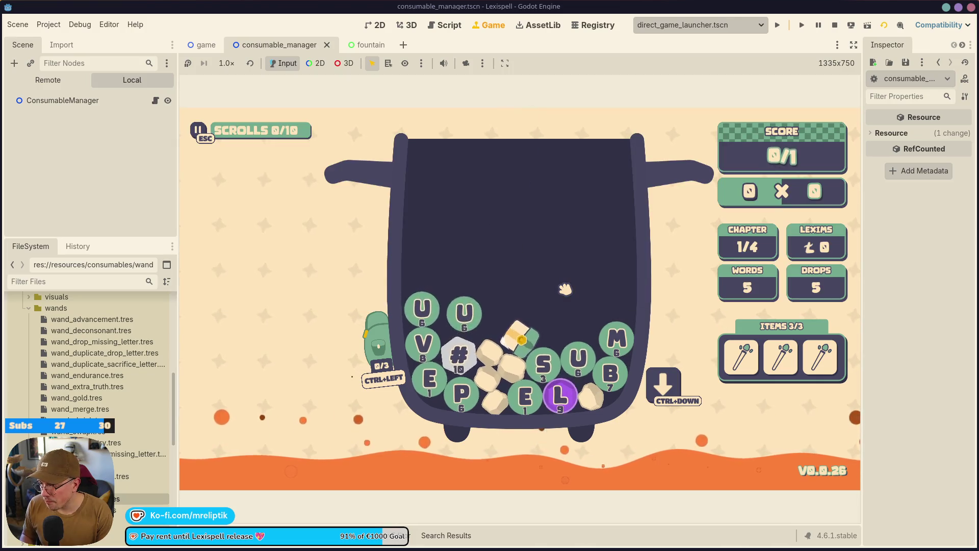
key("grave")
key("Up")
key("Return")
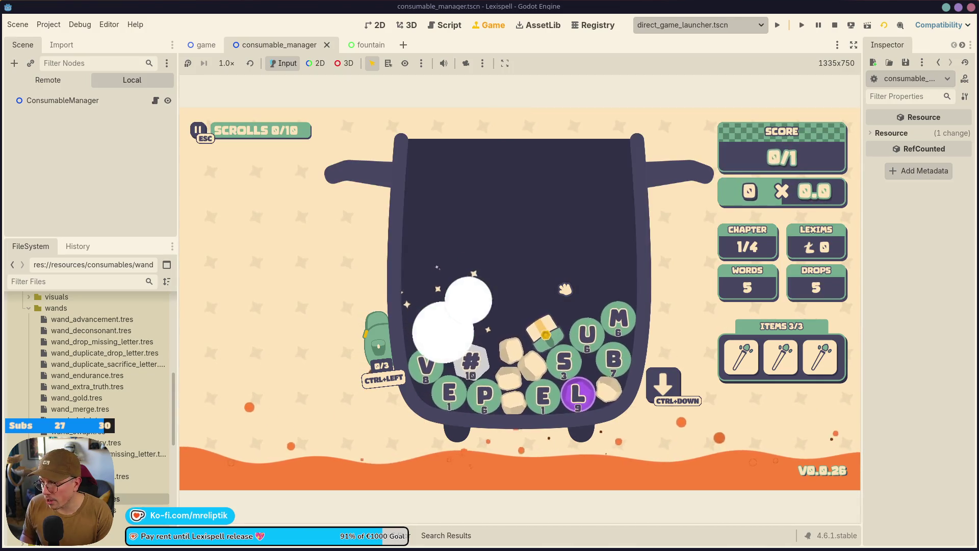
Use the Wand of Shrink on the merged U(18) letter and confirm
left_click(739, 358)
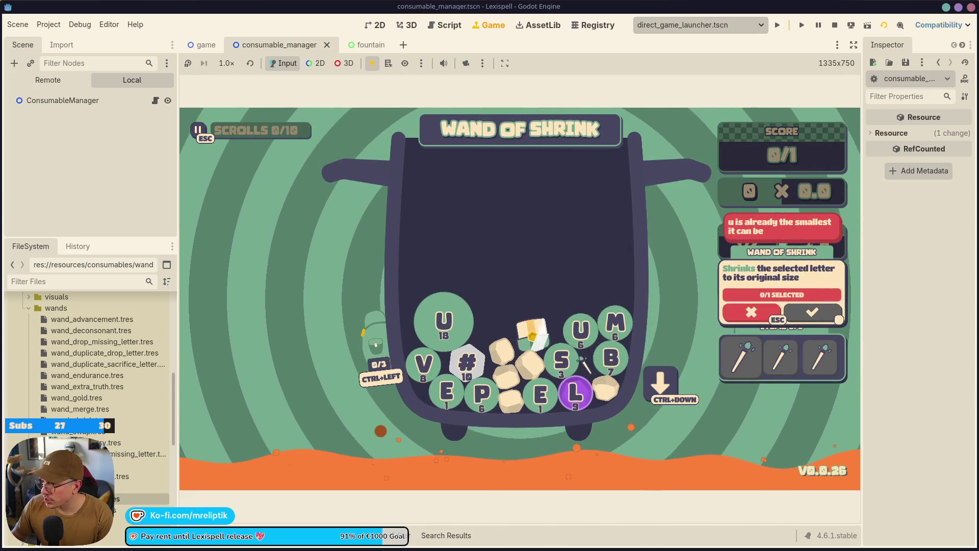
left_click(586, 331)
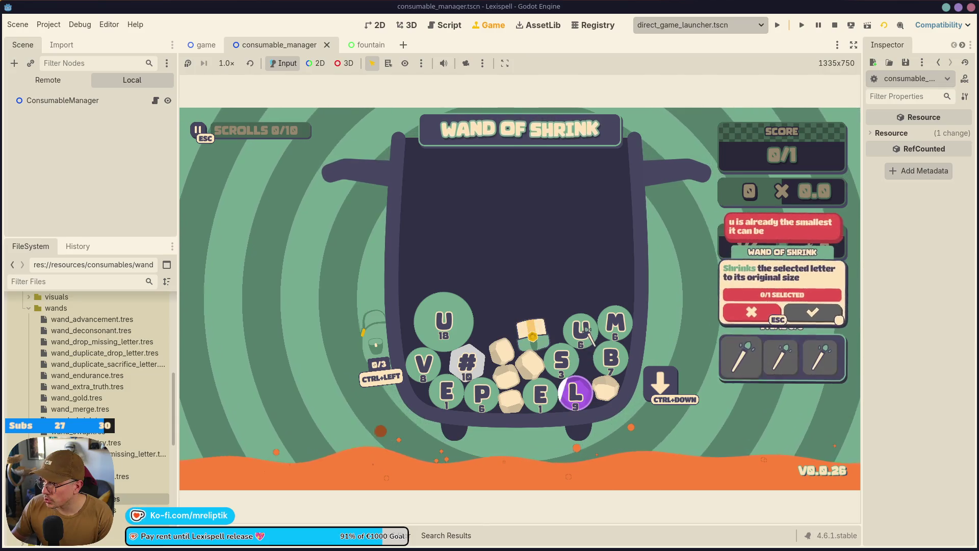
left_click(615, 323)
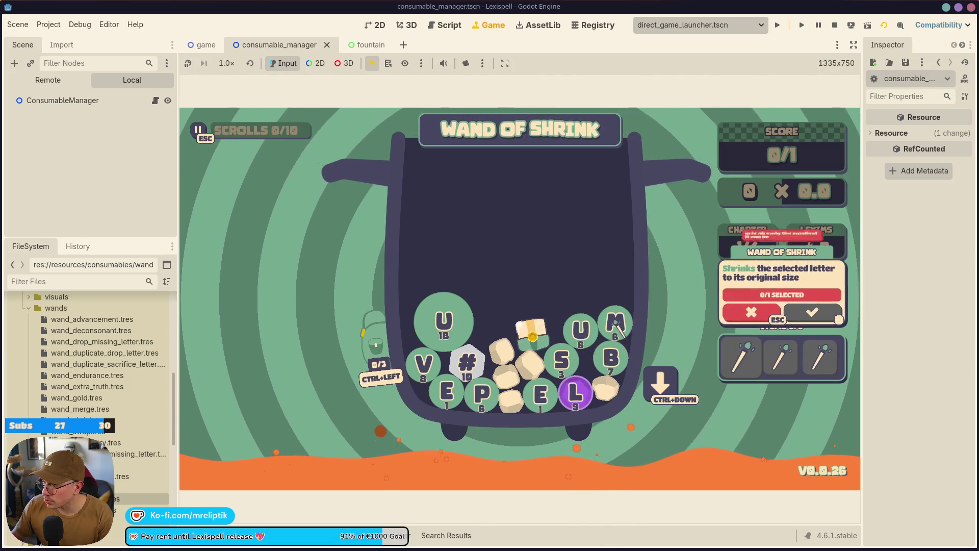
left_click(443, 321)
key("Return")
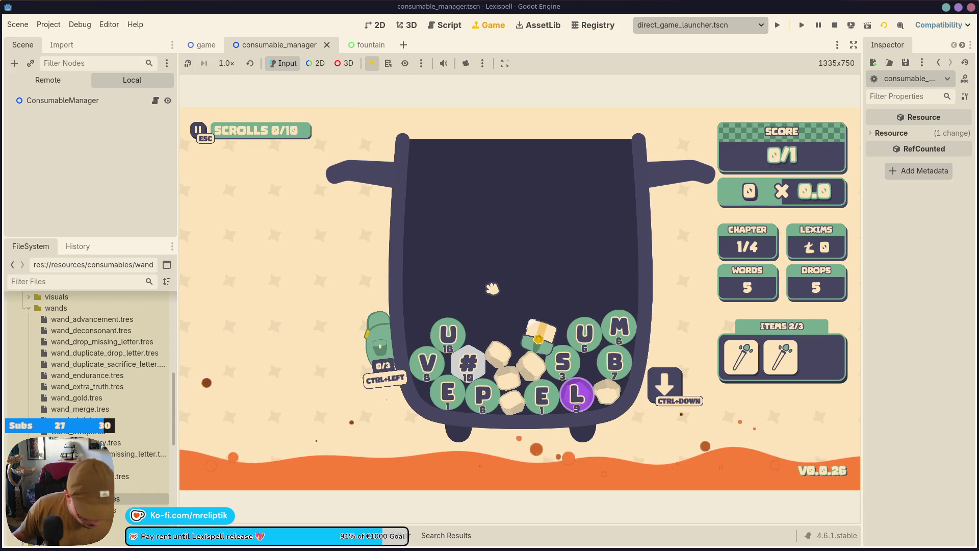
Use the Wand of Unspecial to turn the # special letter into two letters
mouse_move(754, 357)
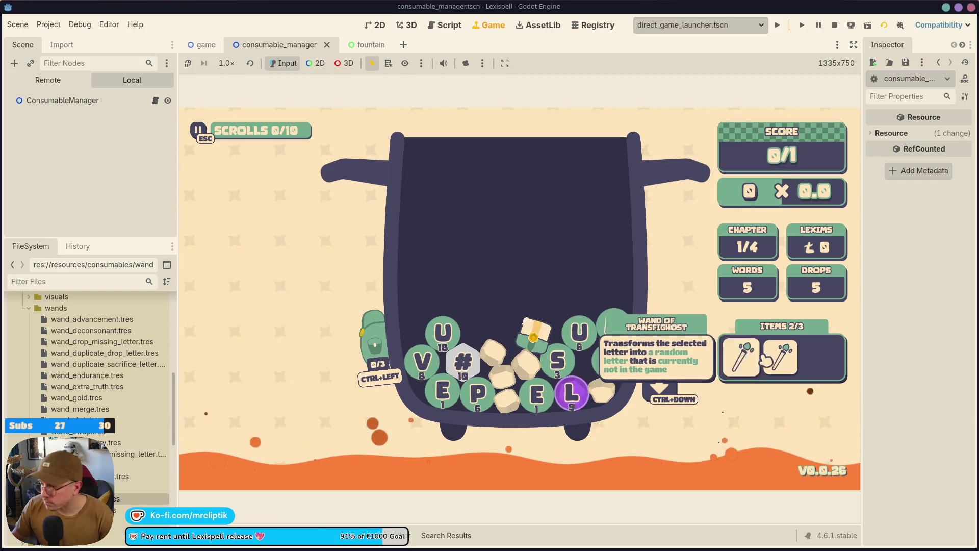
mouse_move(785, 365)
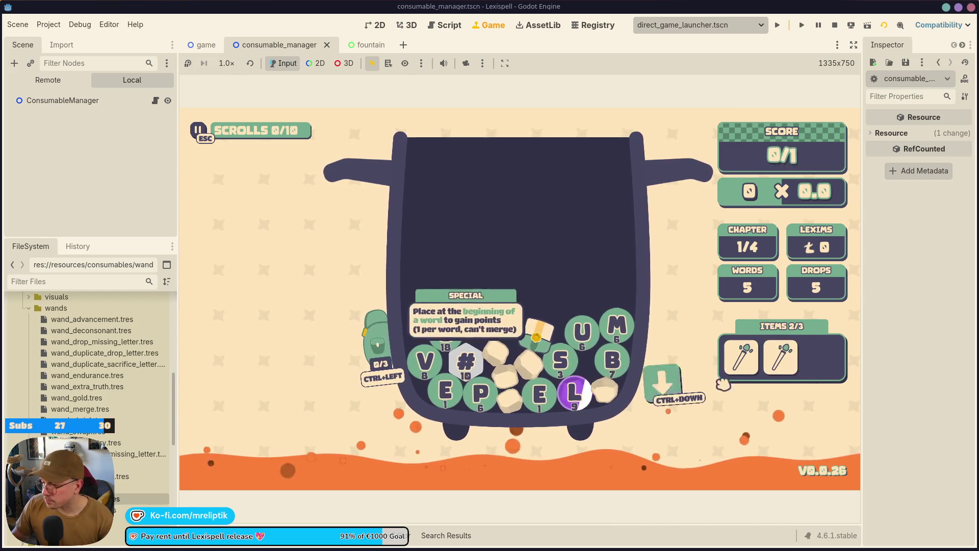
left_click(783, 360)
left_click(839, 320)
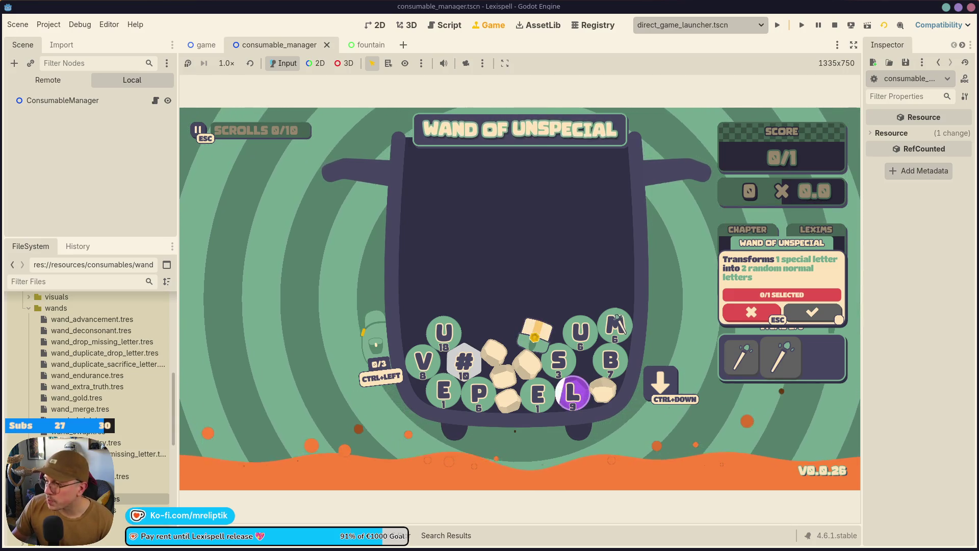
left_click(468, 363)
left_click(839, 326)
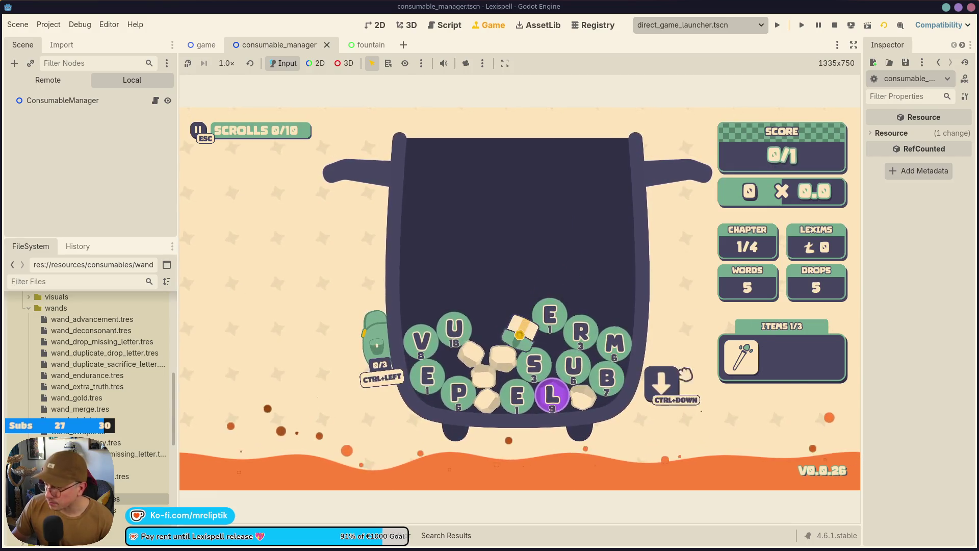
Add a Wand of Ungem, turn the L gem into normal letters, then stop the game at line 805
key("grave")
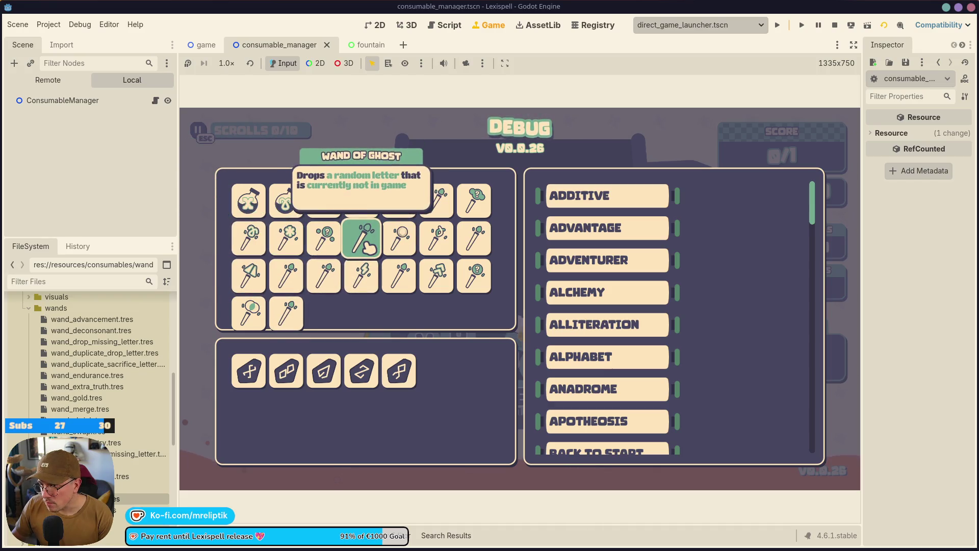
left_click(415, 283)
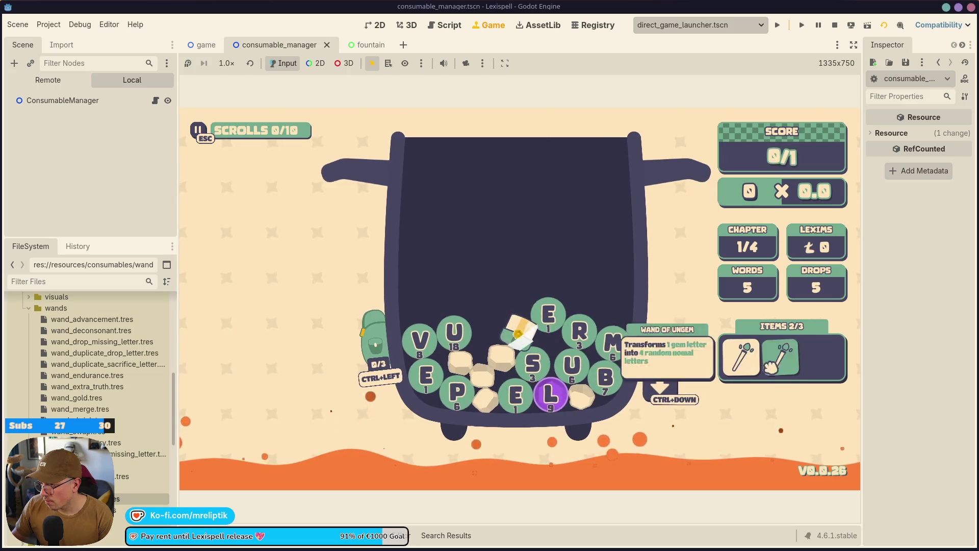
left_click(771, 364)
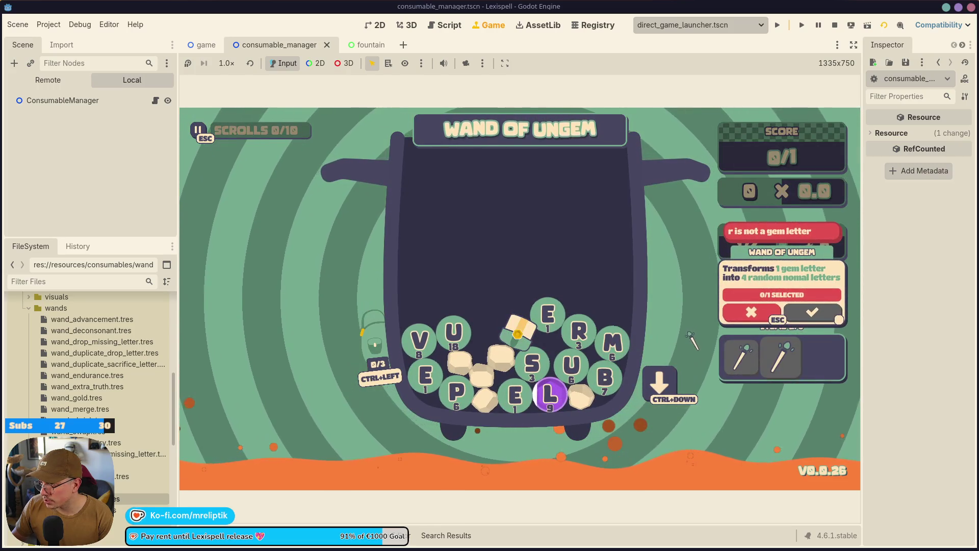
key("l")
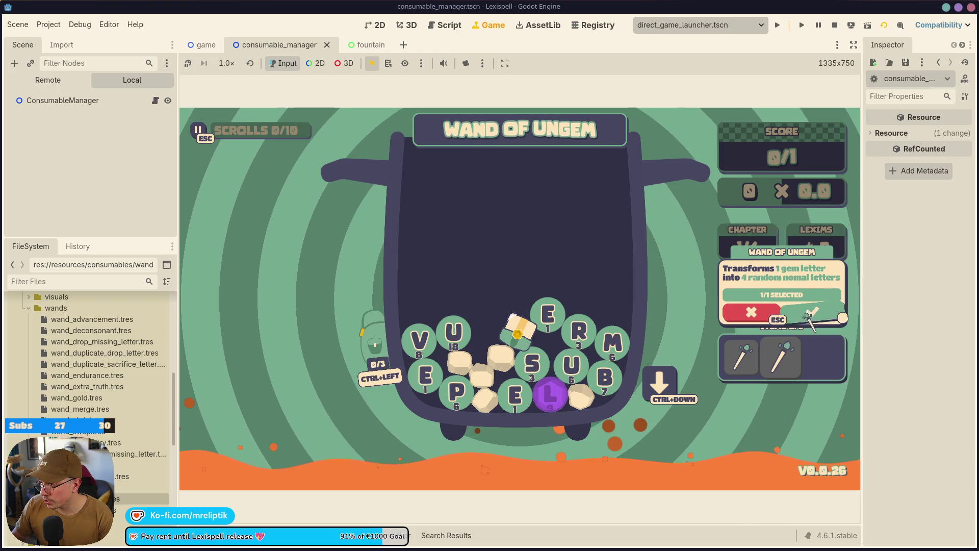
left_click(810, 314)
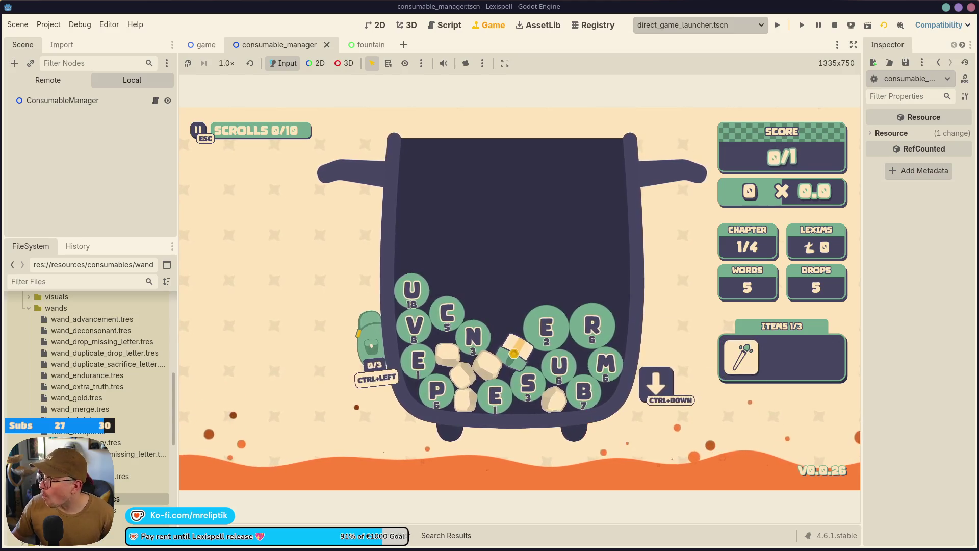
left_click(835, 26)
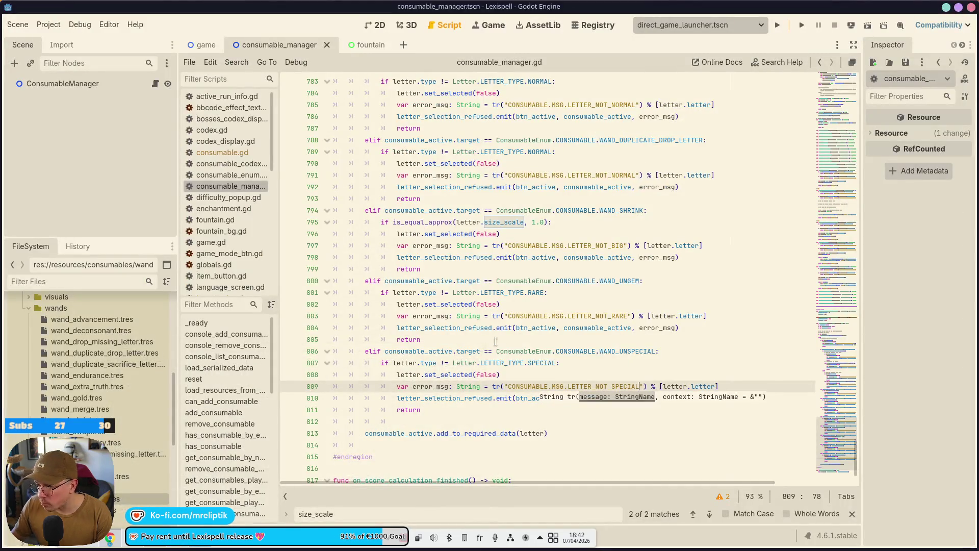
left_click(494, 340)
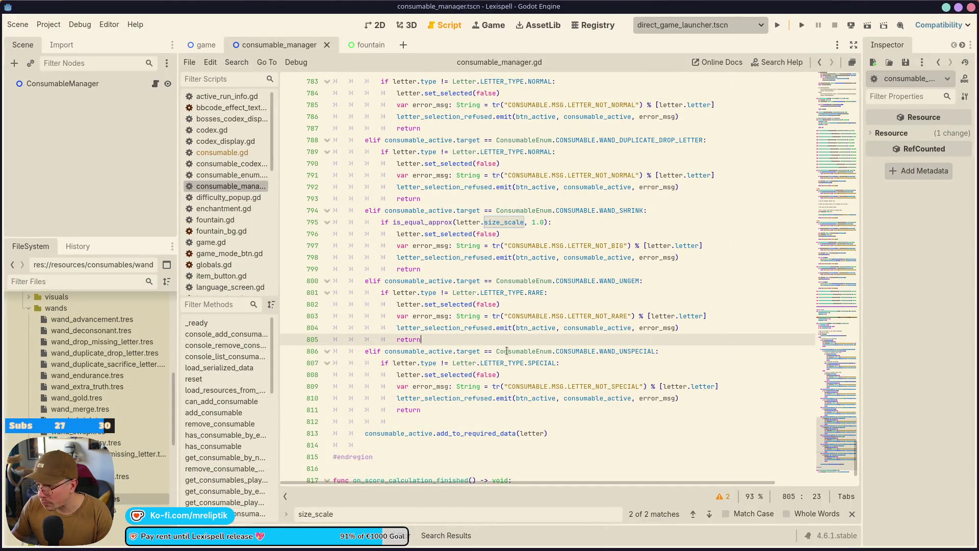
Fold, then unfold again, the WAND_SHRINK, WAND_UNGEM and WAND_UNSPECIAL elif blocks
left_click(327, 351)
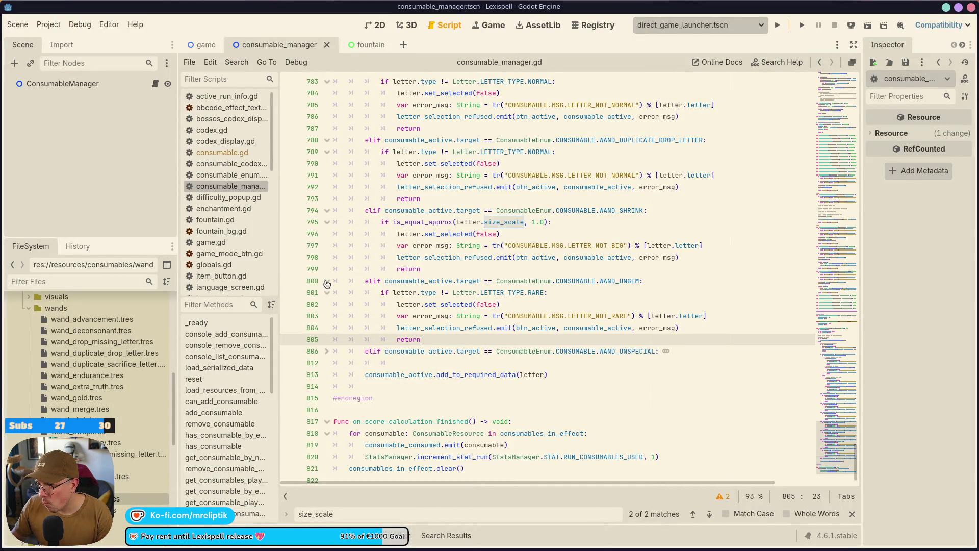
left_click(327, 281)
scroll(402, 279, "up", 3)
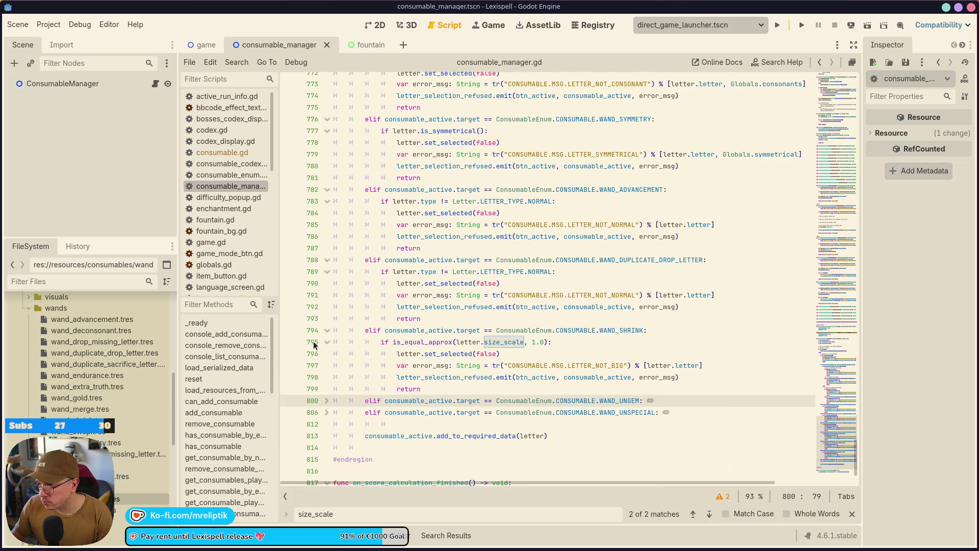
left_click(327, 331)
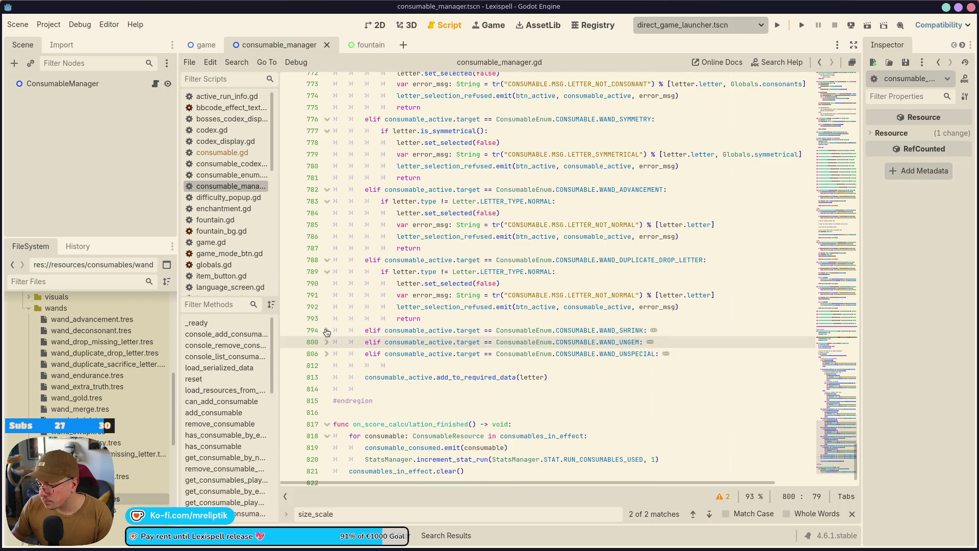
scroll(346, 328, "up", 5)
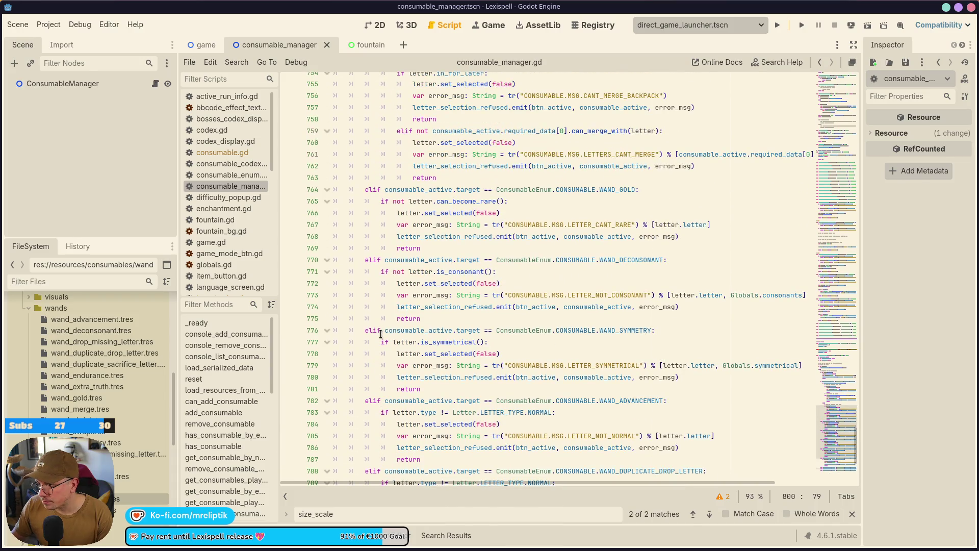
scroll(381, 334, "up", 4)
scroll(381, 337, "down", 10)
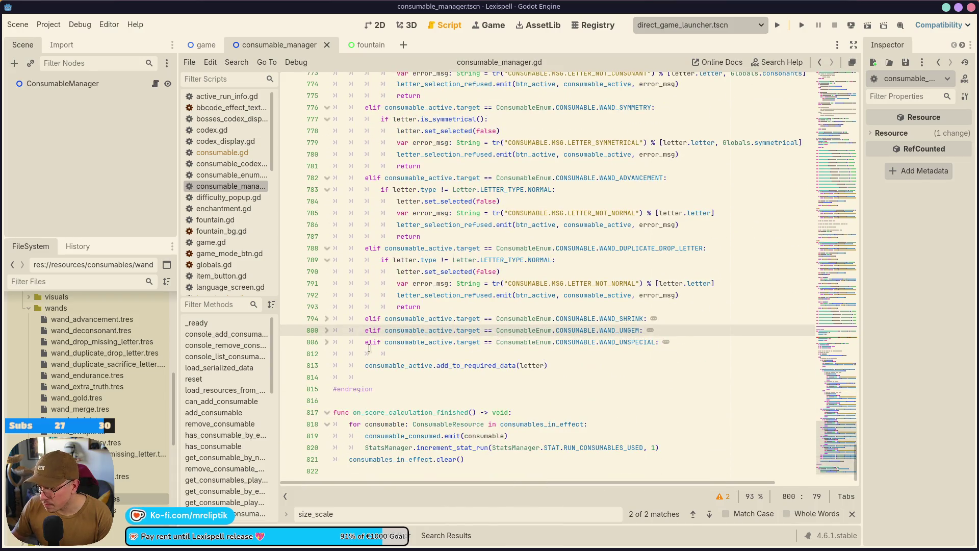
left_click(328, 332)
left_click(328, 319)
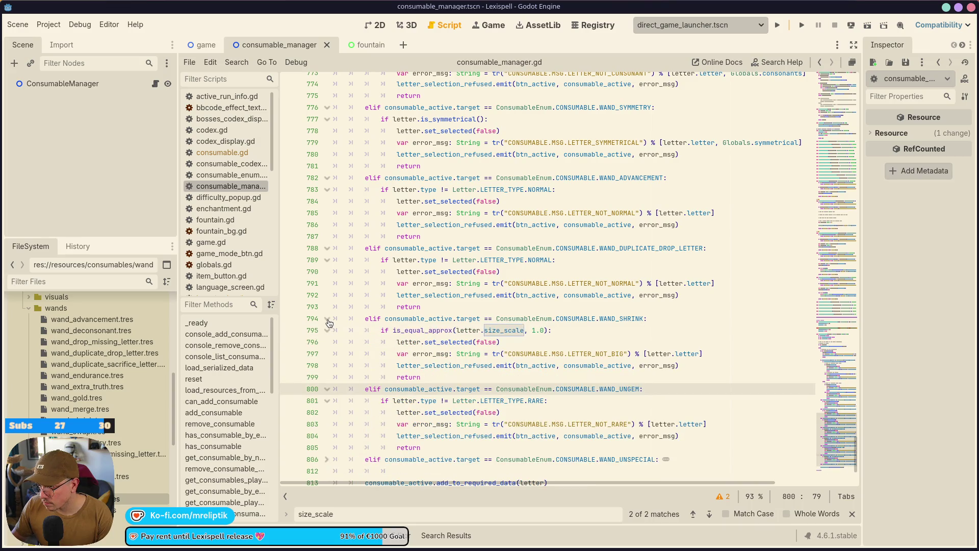
scroll(331, 324, "down", 2)
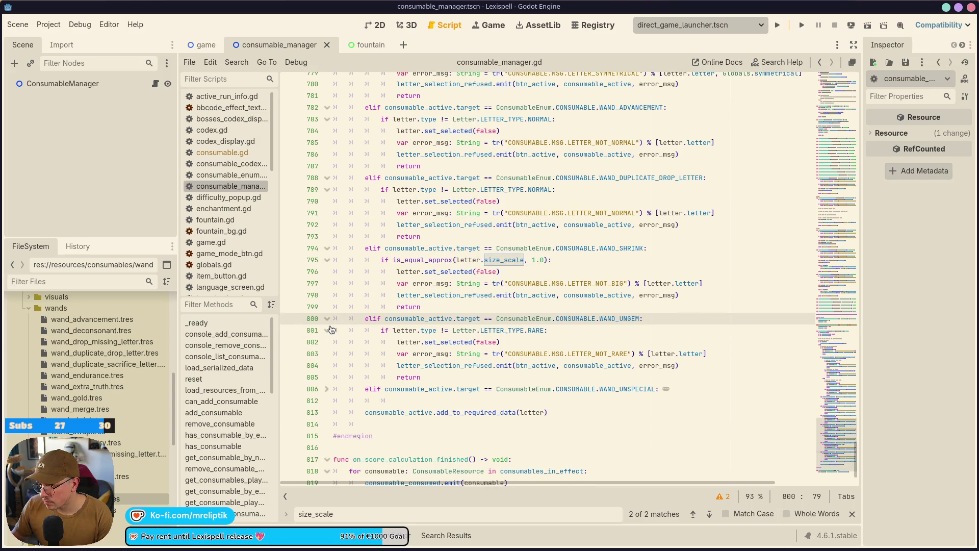
left_click(328, 388)
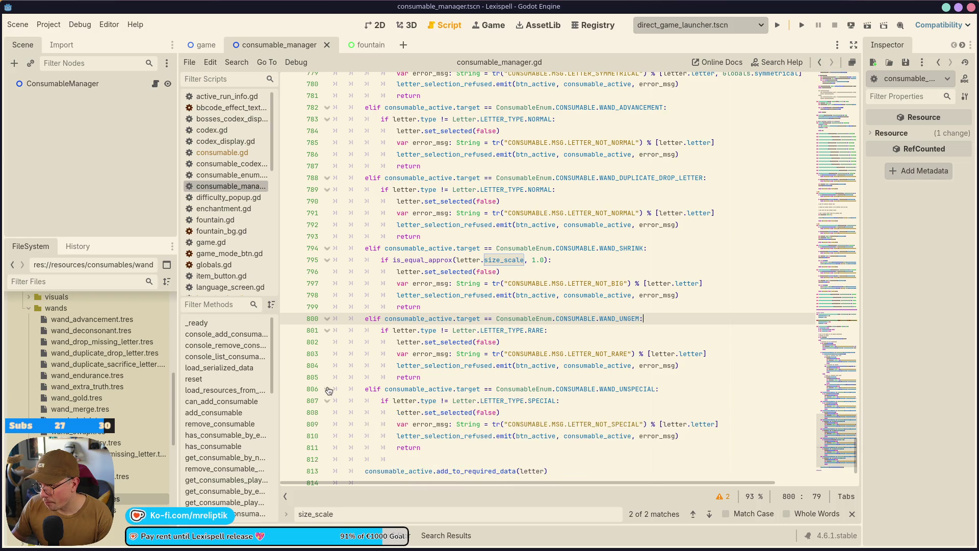
scroll(434, 367, "down", 3)
scroll(482, 350, "up", 5)
scroll(482, 349, "up", 2)
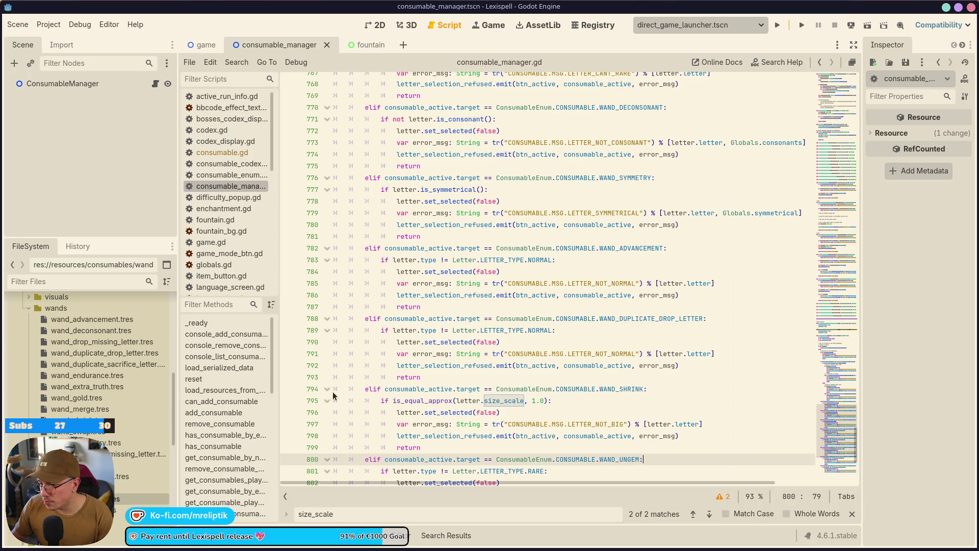
Collapse the three wand check blocks and select the WAND_DUPLICATE_DROP_LETTER constant name
left_click(322, 389)
left_click(327, 389)
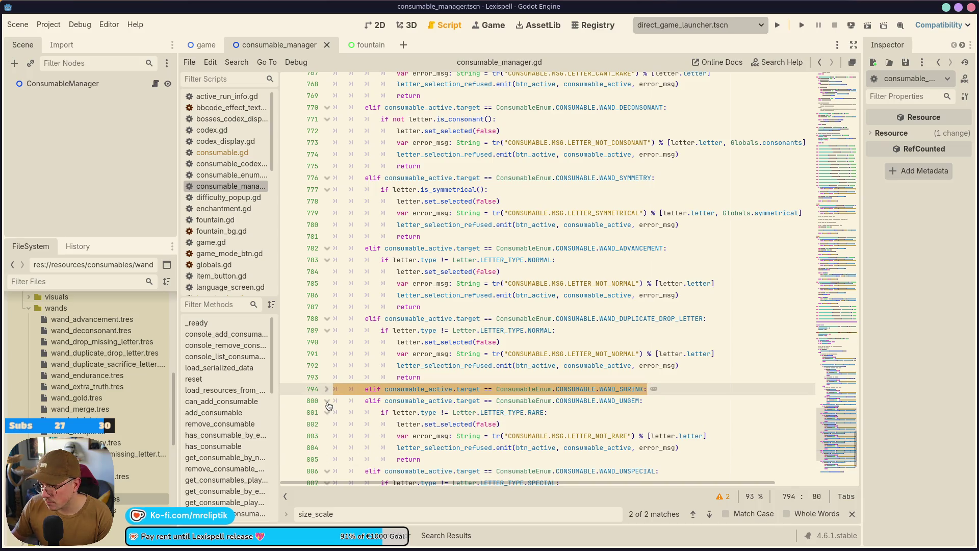
left_click(327, 401)
left_click(327, 413)
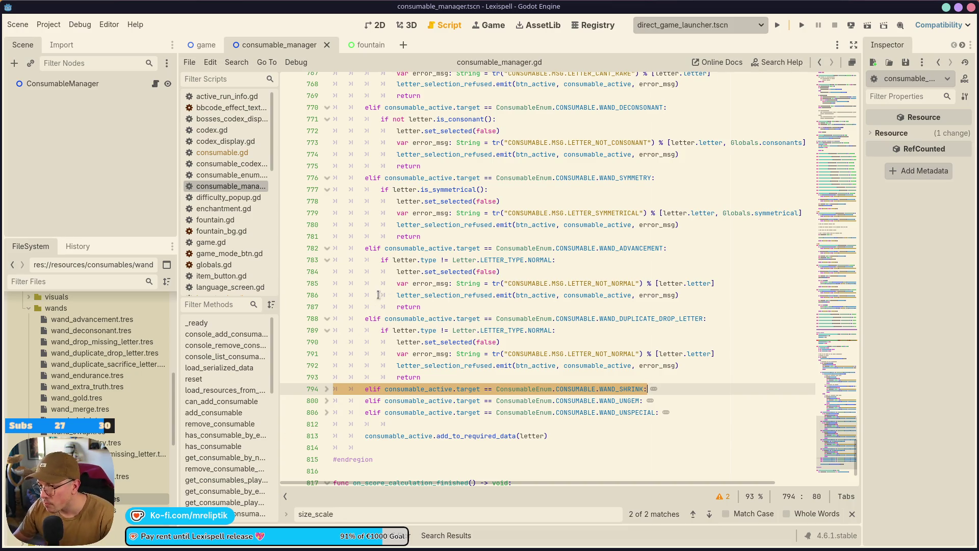
left_click(625, 319)
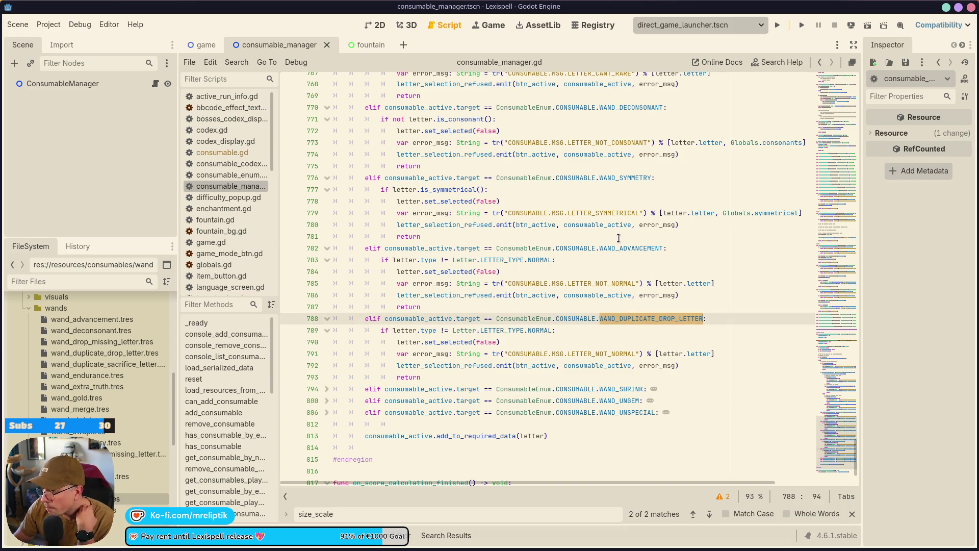
left_click(621, 247)
left_click(646, 317)
double_click(646, 316)
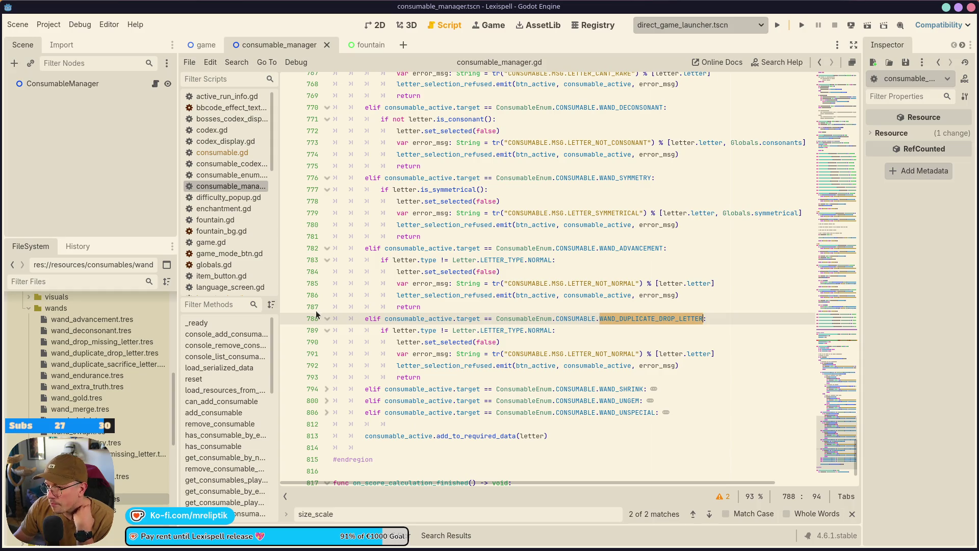
Jump to activate_wand_wildcard from Filter Methods and fold it
scroll(528, 330, "up", 10)
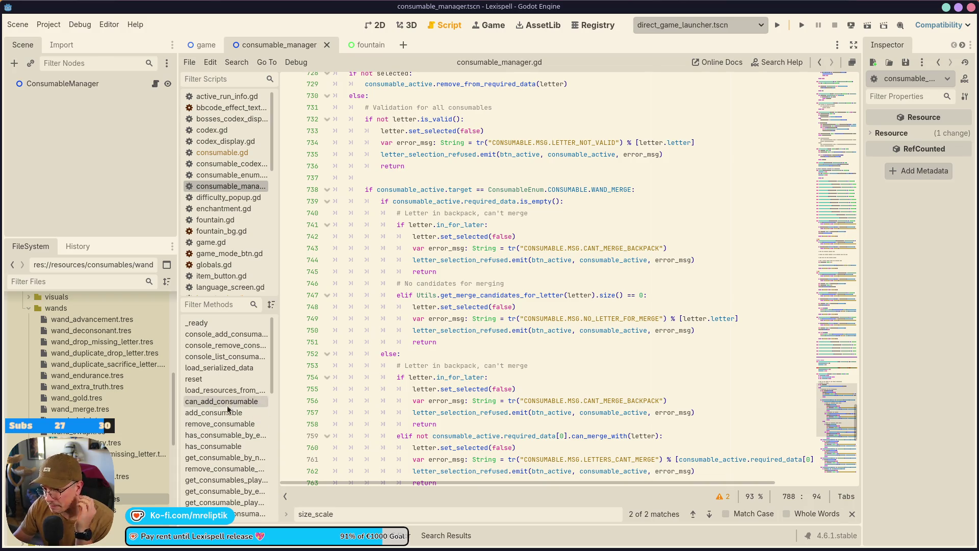
scroll(210, 446, "down", 3)
scroll(209, 446, "down", 3)
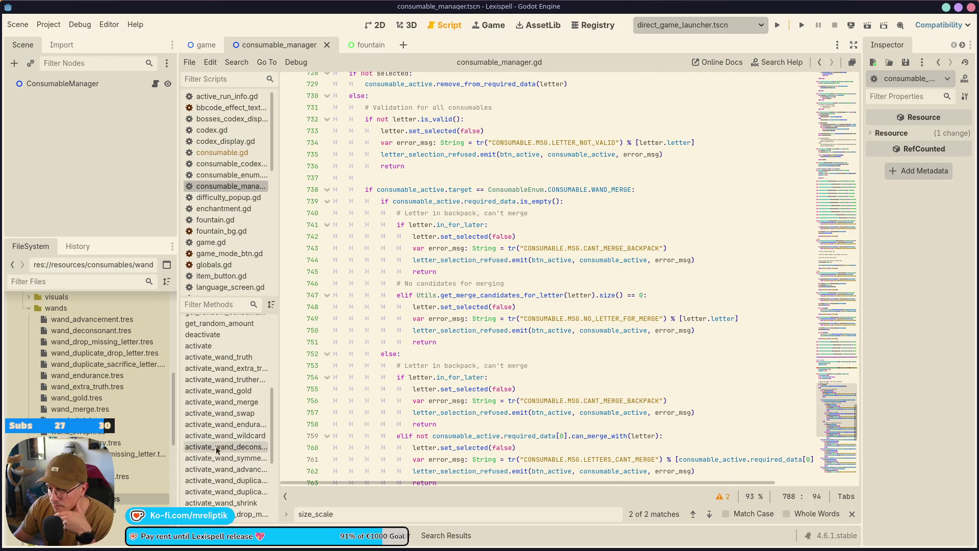
left_click(224, 435)
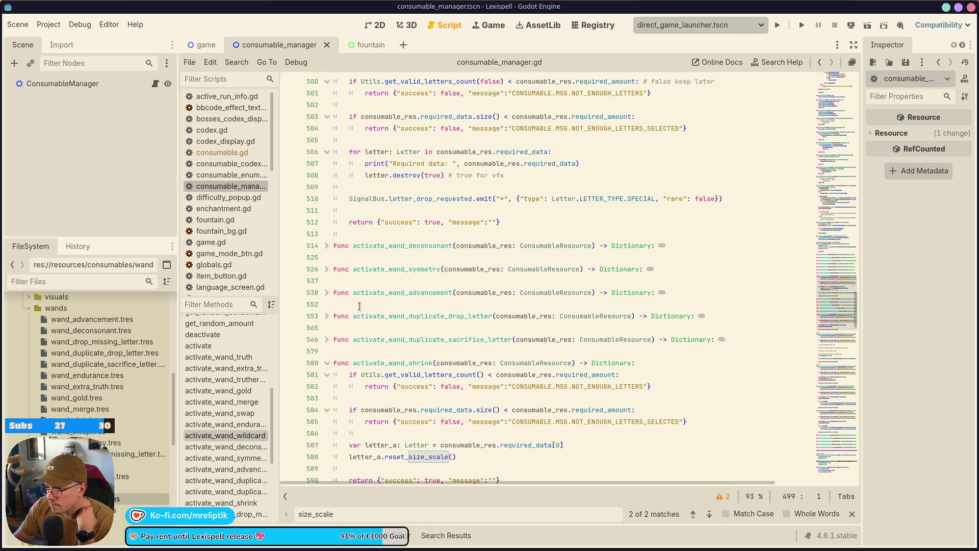
scroll(358, 316, "up", 3)
key("alt+f")
scroll(379, 287, "down", 3)
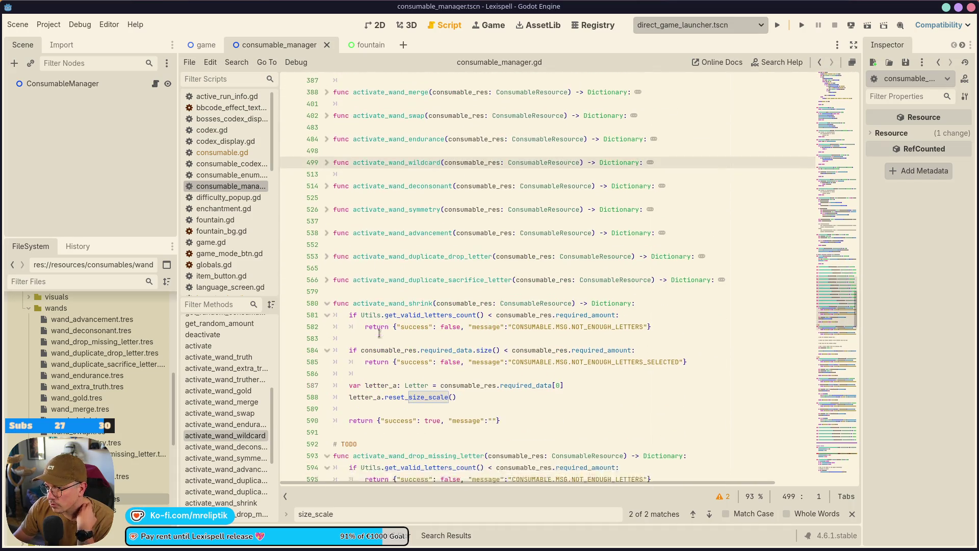
Fold the shrink, ungem and unspecial wand functions and place the caret on line 601
left_click(327, 210)
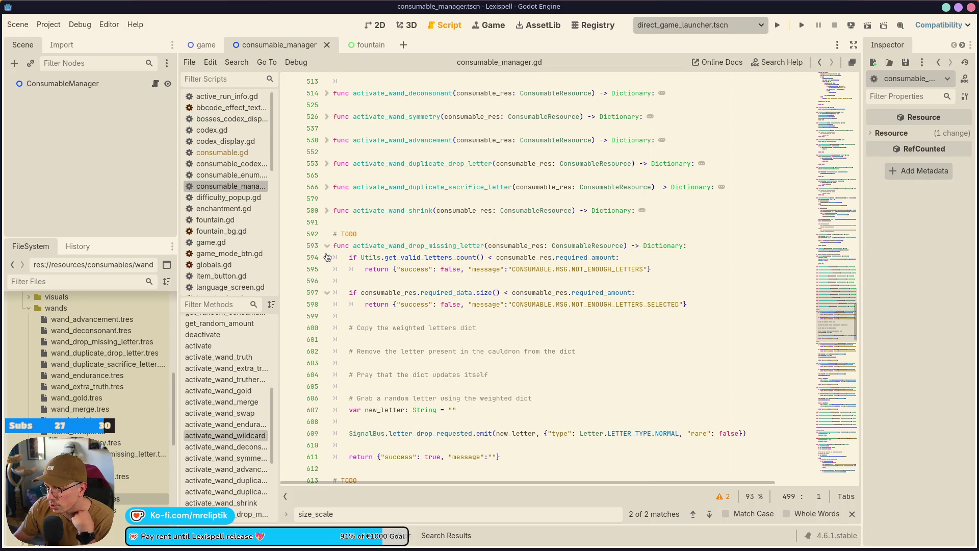
scroll(327, 257, "down", 13)
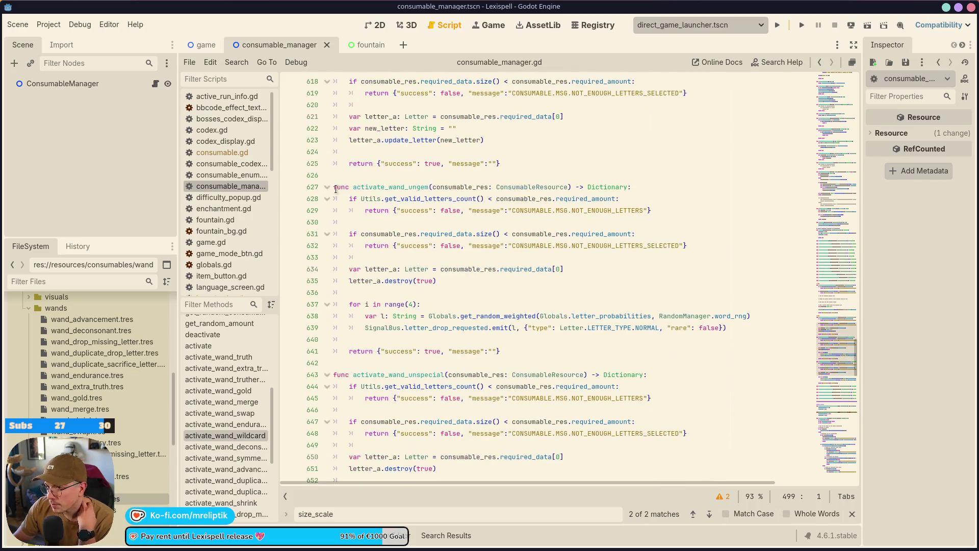
left_click(327, 187)
left_click(326, 210)
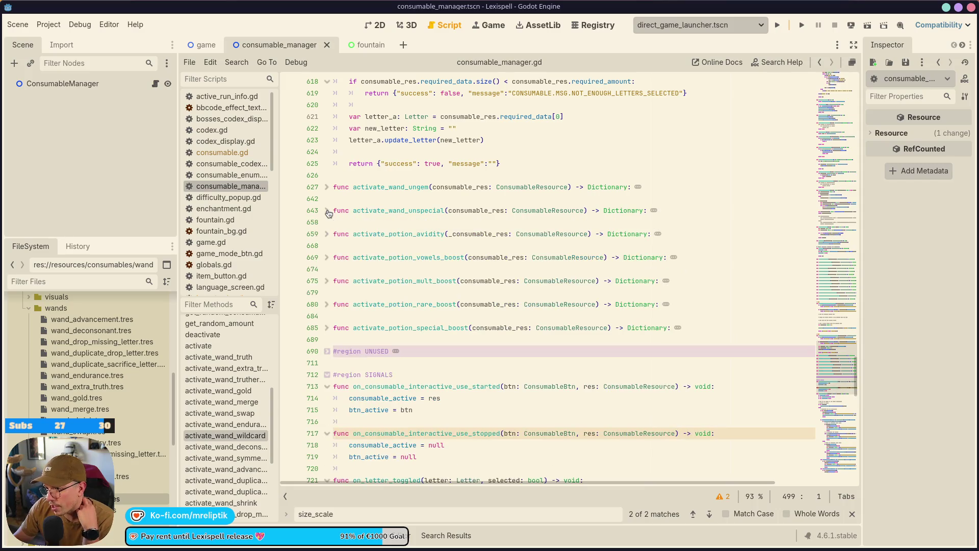
scroll(438, 219, "up", 6)
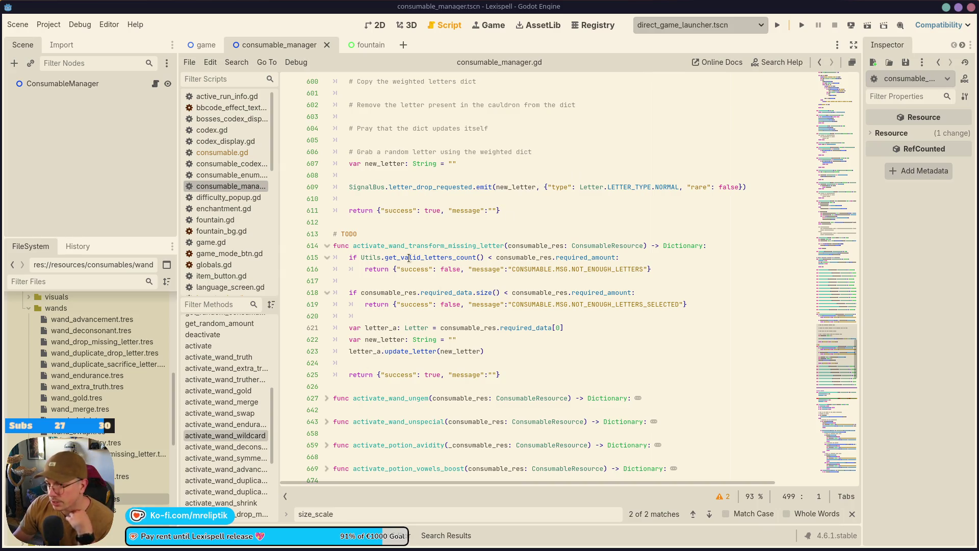
scroll(405, 286, "up", 2)
left_click(406, 163)
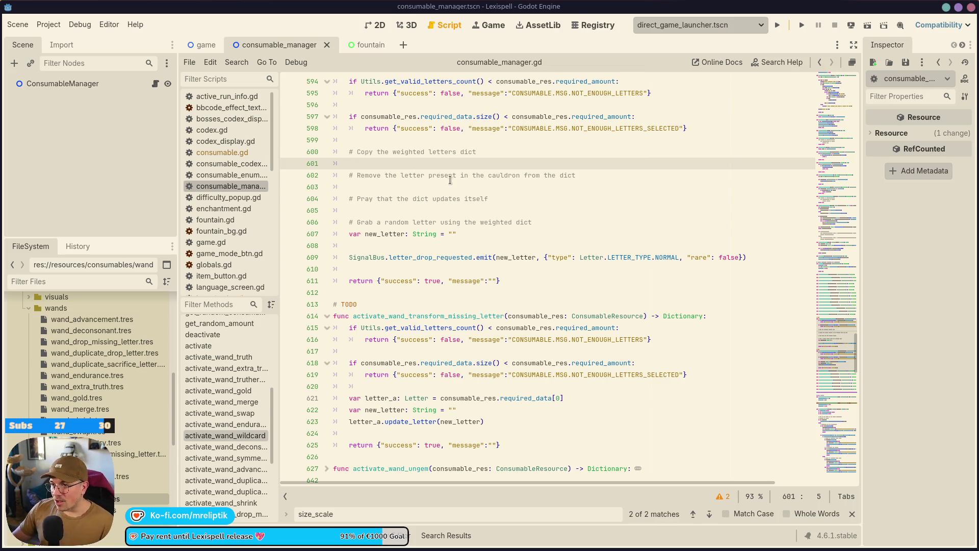
Write Globals.letter_probabilities on line 601 using autocomplete
left_click(451, 163)
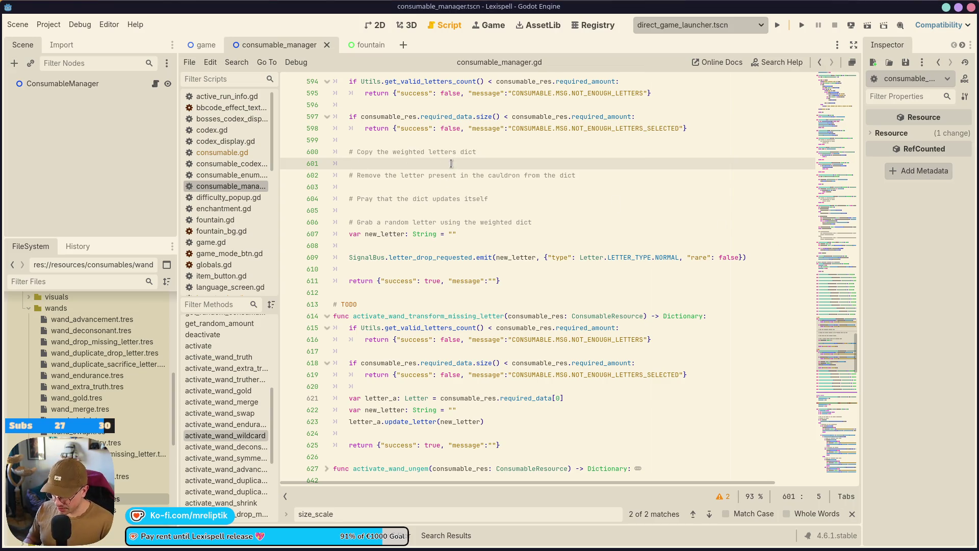
type("Globals.")
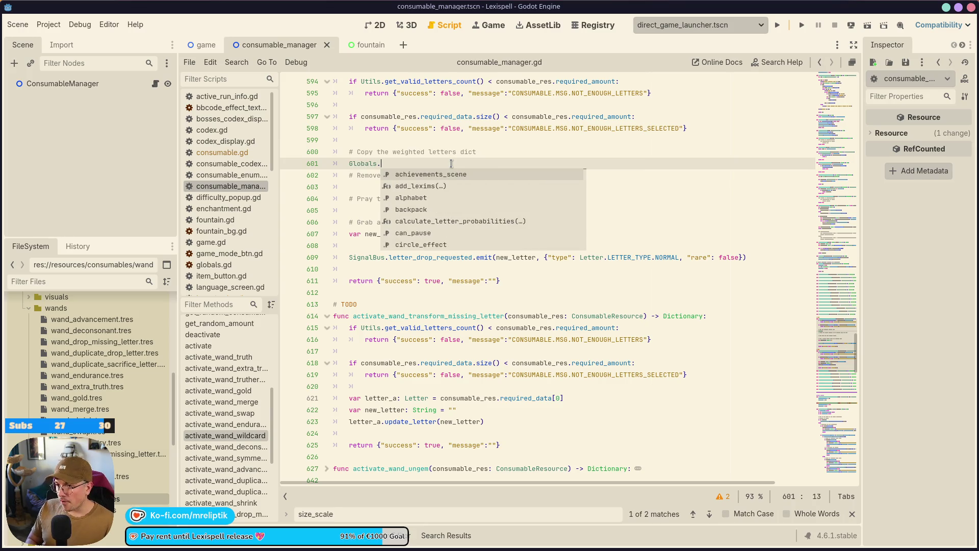
type("letters")
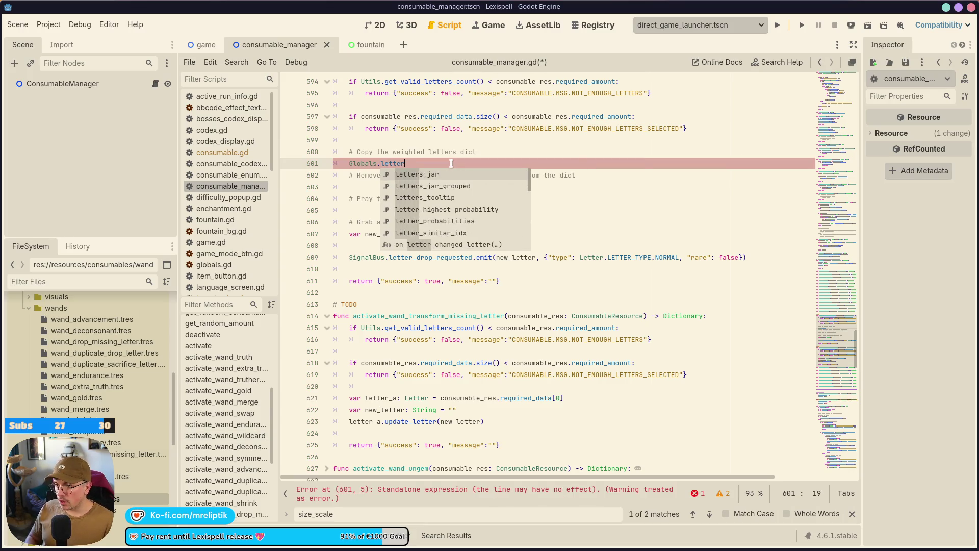
key("BackSpace")
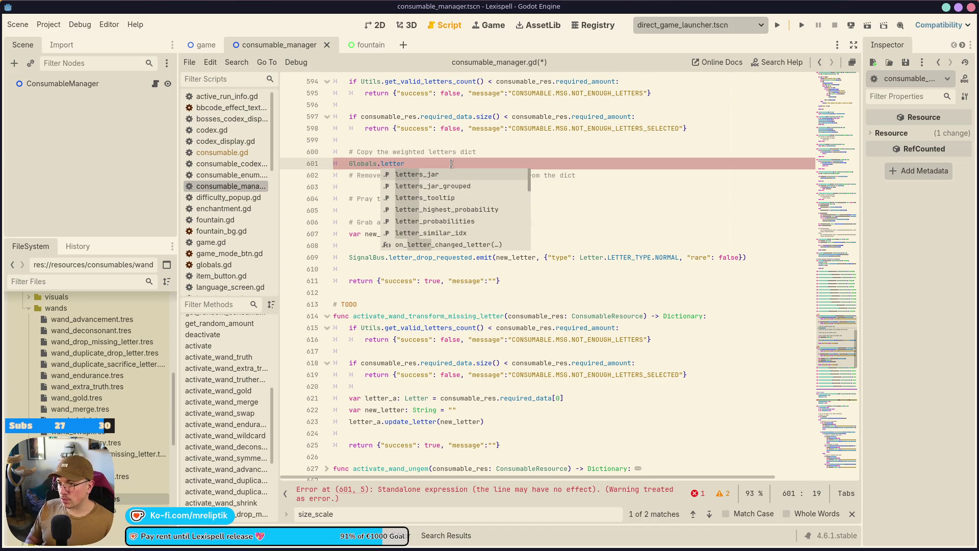
key("Down")
key("Down")
key("Down")
key("Return")
Prefix line 601 with 'var letter_probabilities: Dictionary =', fixing the Dictionary typo
key("Home")
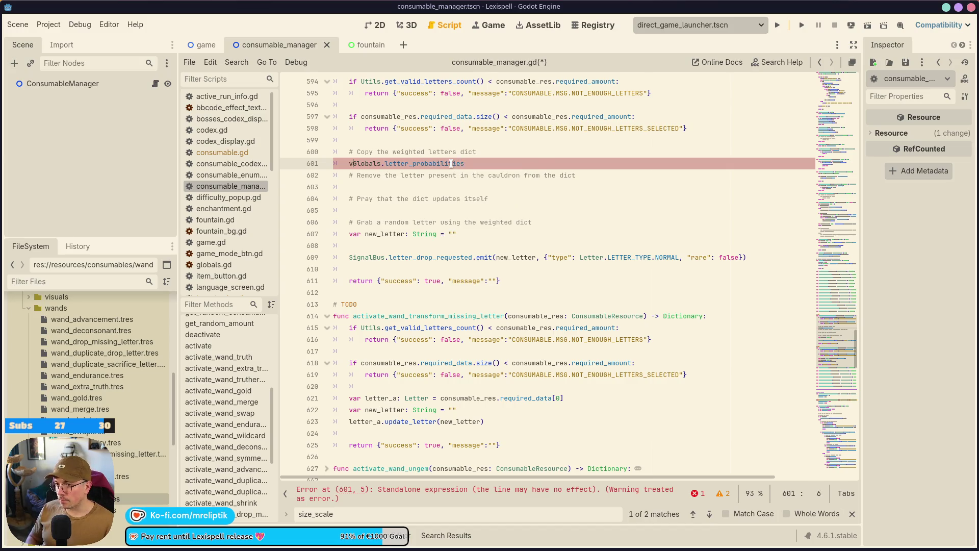
type("var letters")
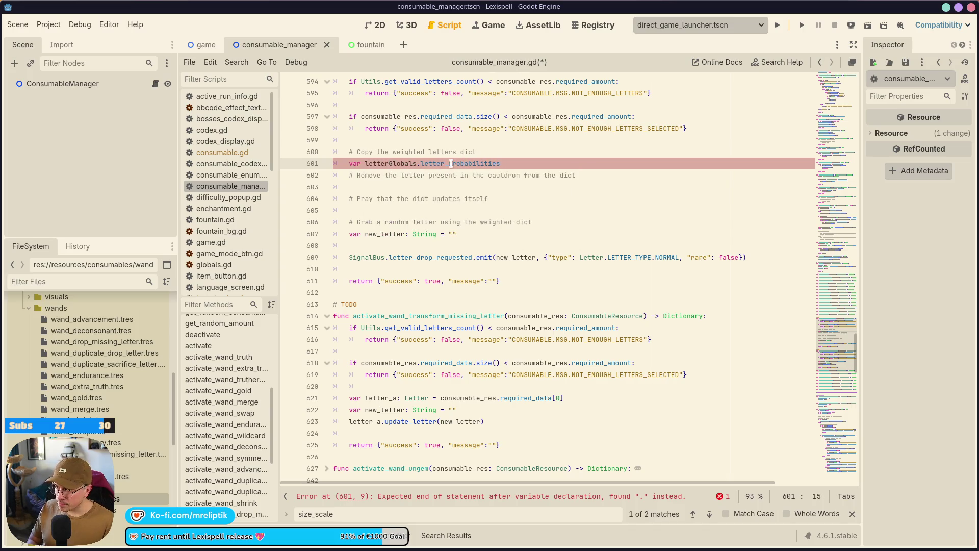
key("BackSpace")
type("_prob")
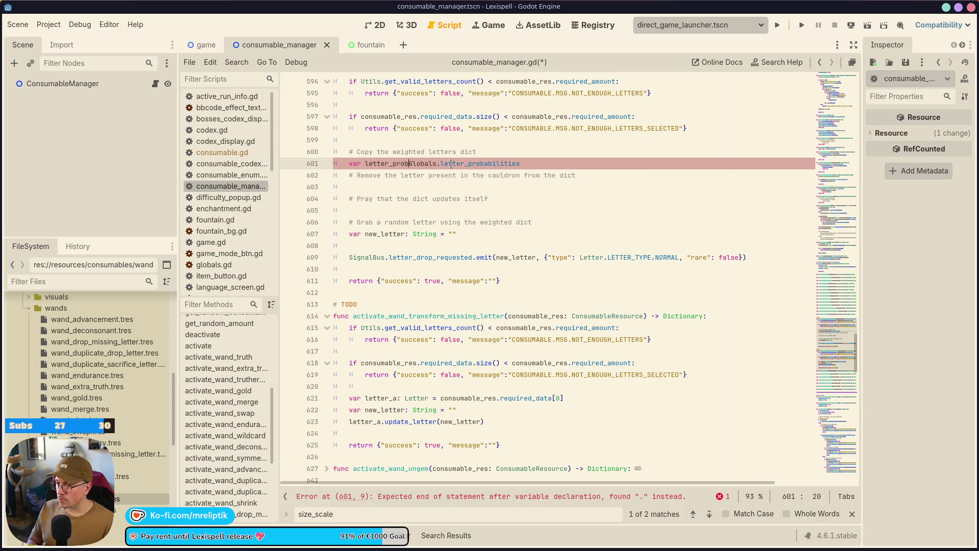
type(":")
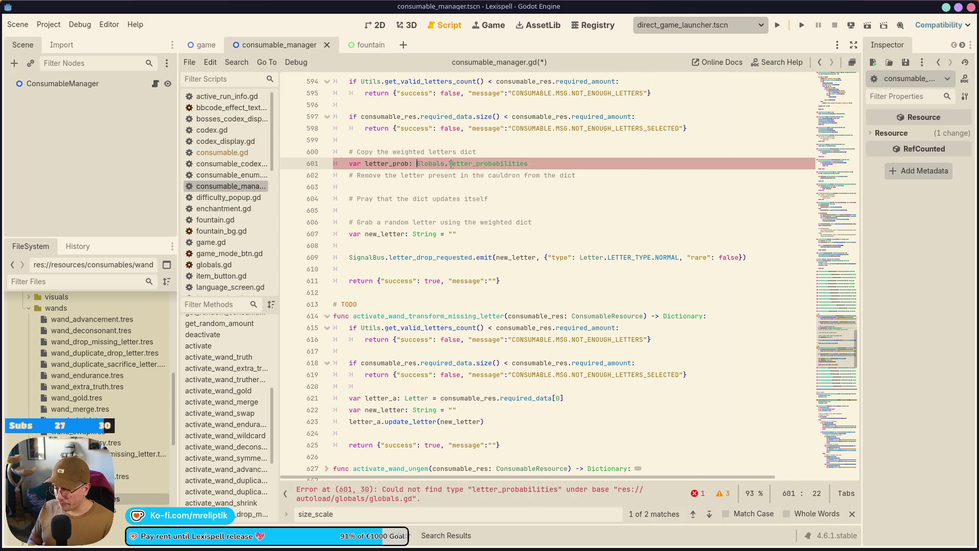
key("BackSpace")
key("BackSpace")
type("abili")
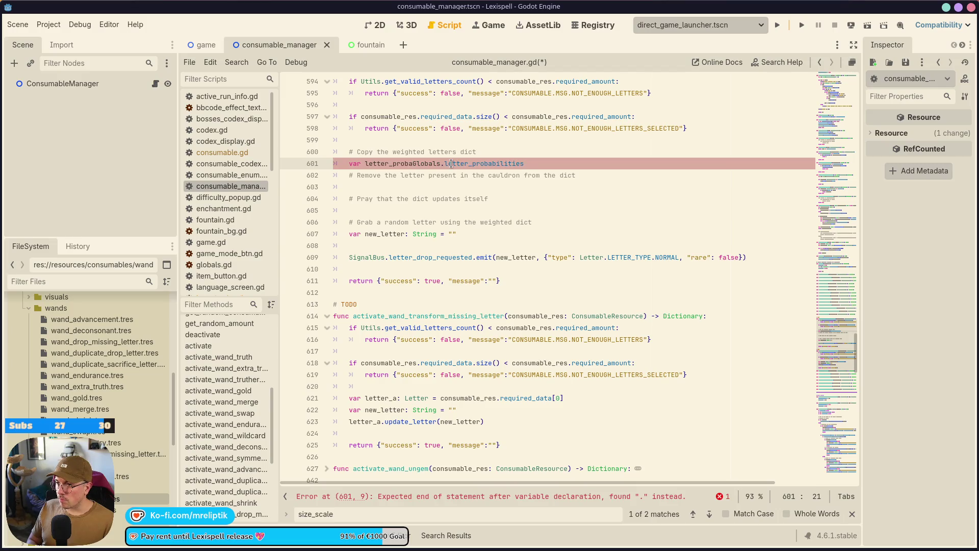
type("ties")
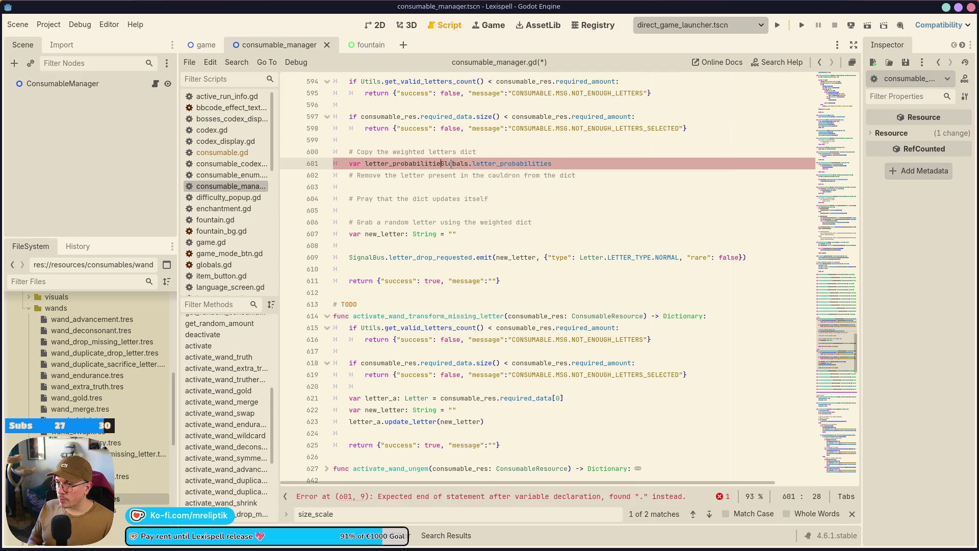
type(": Dicito")
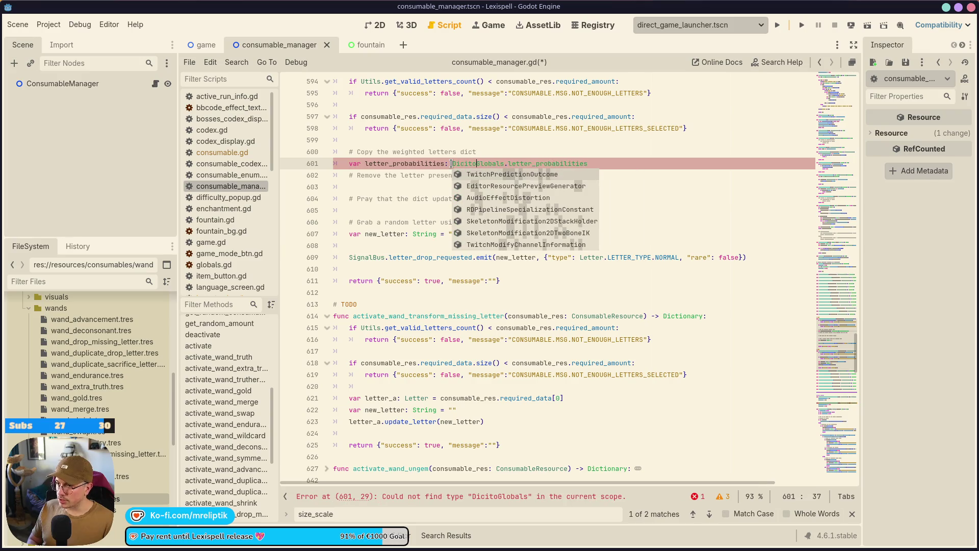
key("BackSpace")
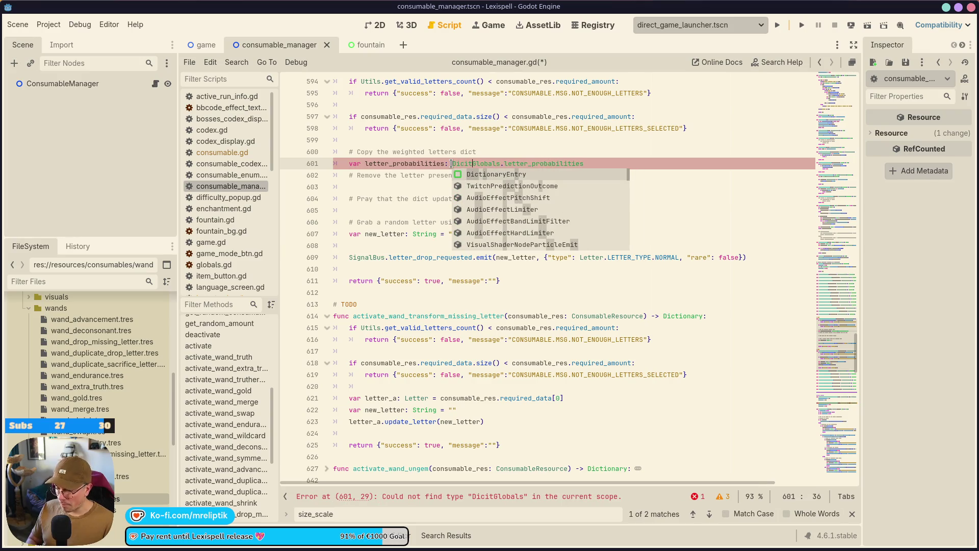
key("BackSpace")
key("BackSpace")
type("tionary")
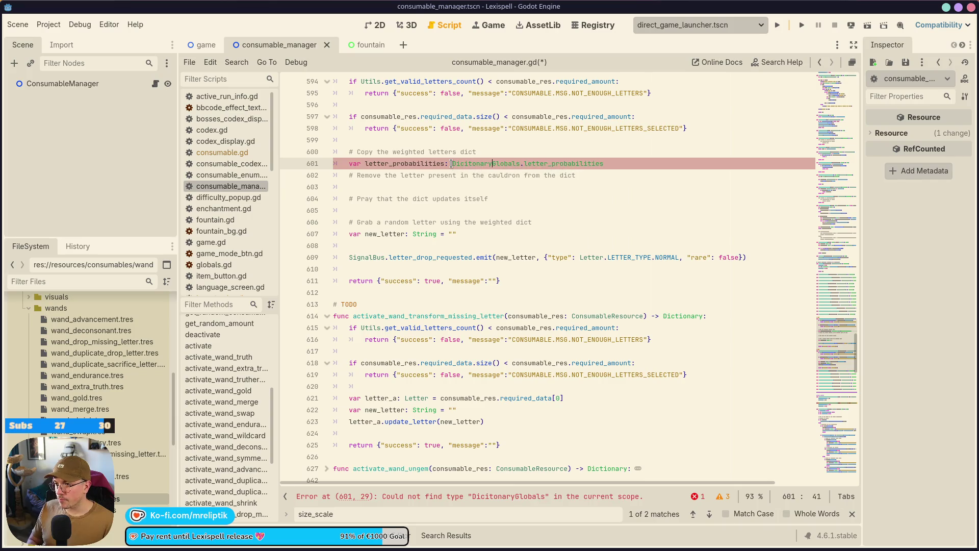
left_click(452, 163)
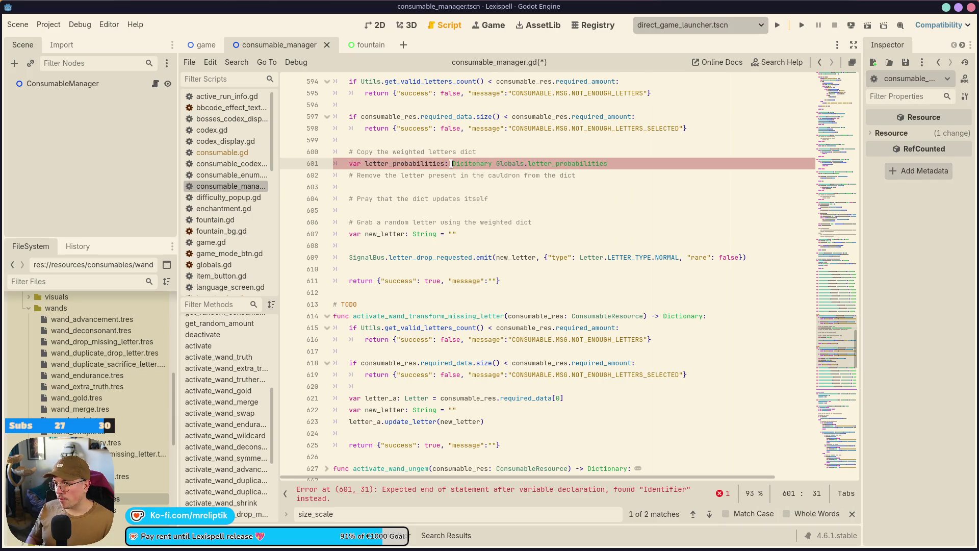
double_click(452, 163)
type("D")
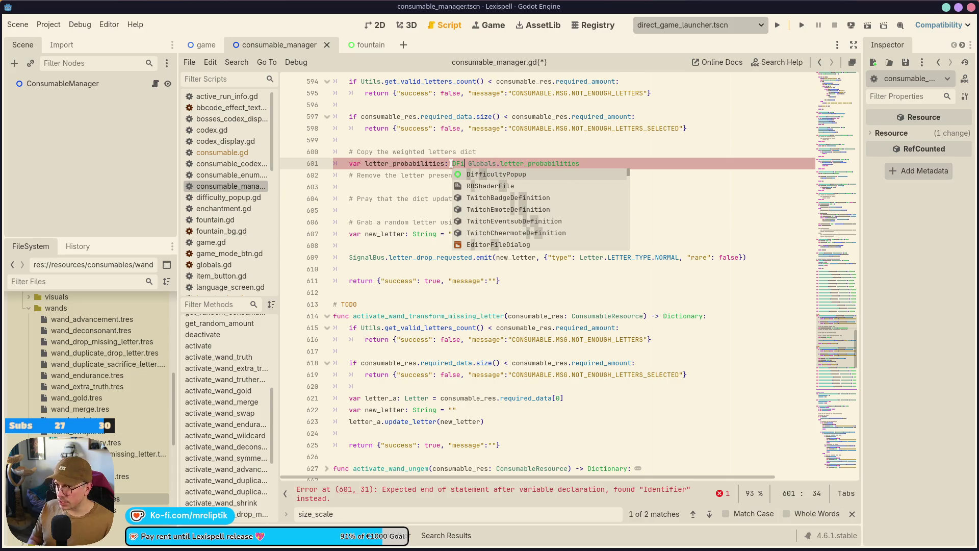
type("ictionary =")
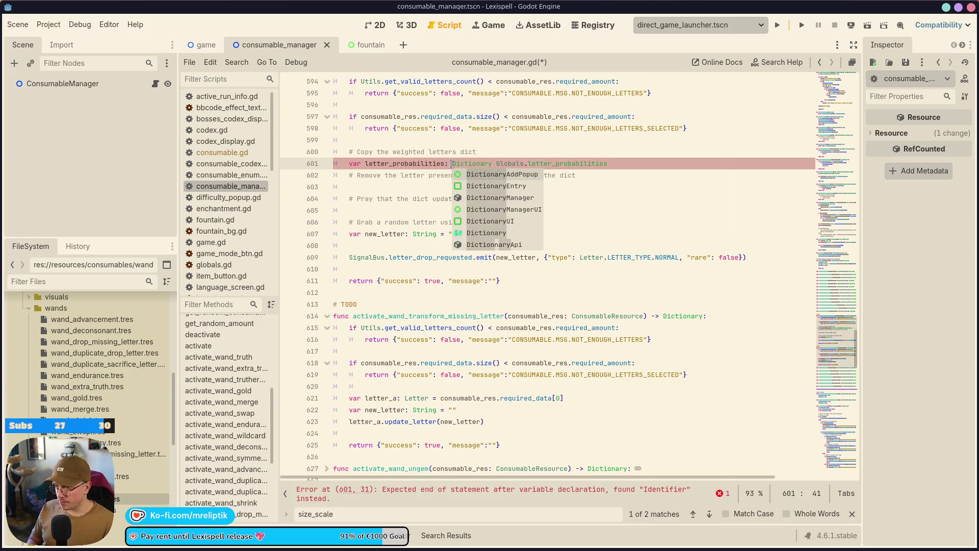
Append .duplicate() to the copy line and move to the empty line 604
key("End")
type(".dupli")
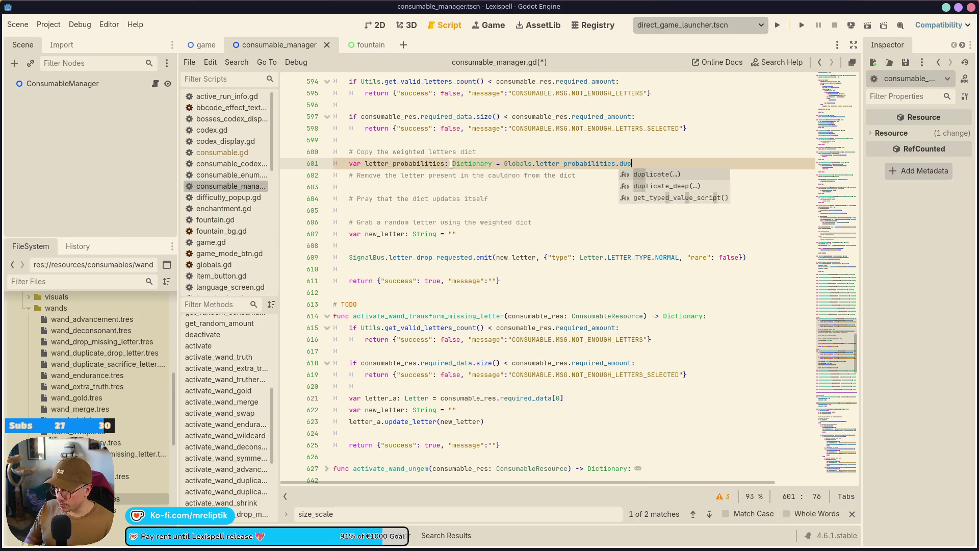
key("Return")
key("End")
key("Return")
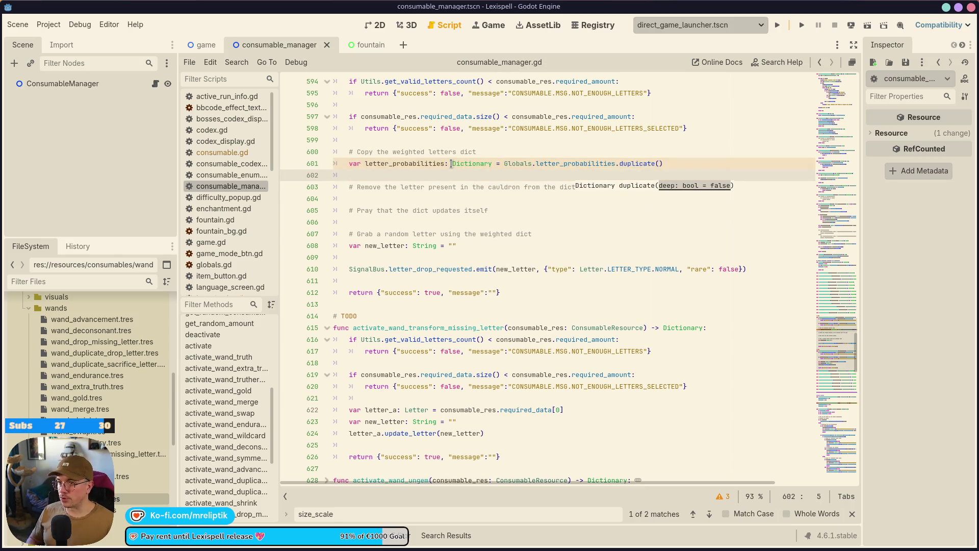
key("XF86AudioLowerVolume")
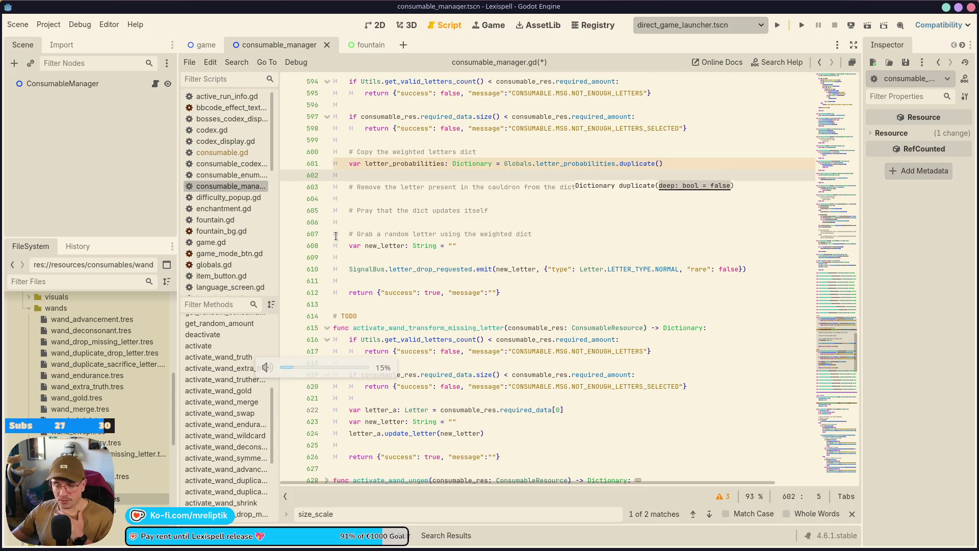
key("XF86AudioRaiseVolume")
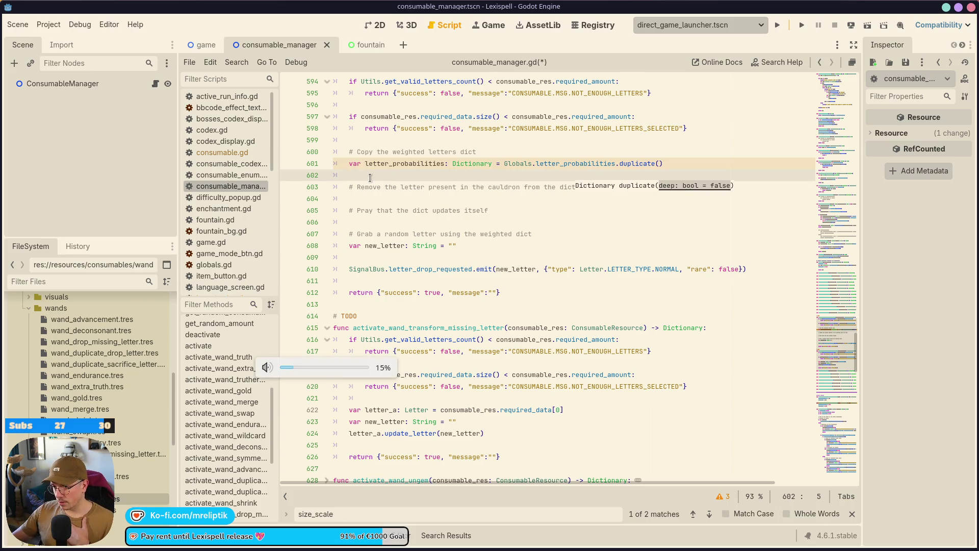
scroll(370, 178, "up", 2)
left_click(416, 268)
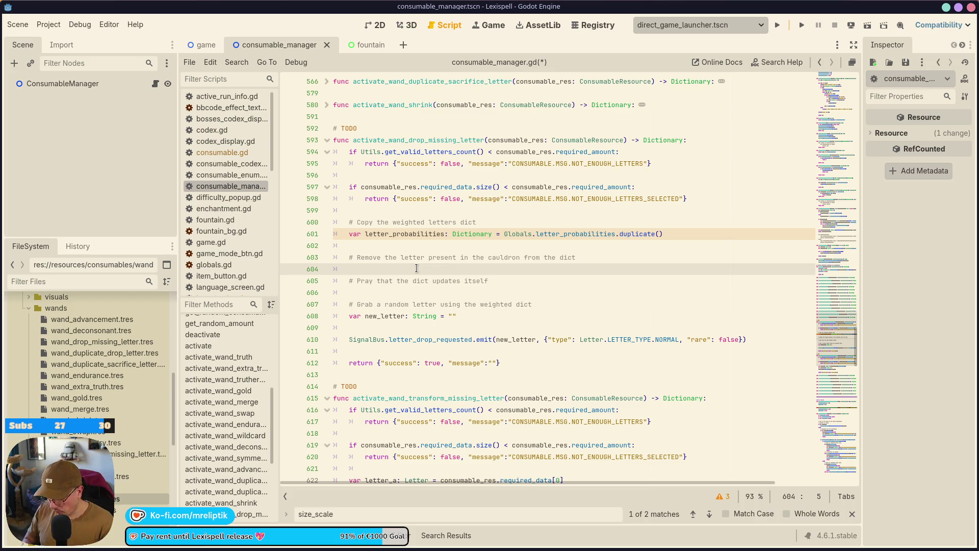
Write the loop header 'for l: Letter in get_tree().get_nodes_in_group(...)' and save
type("for l: L")
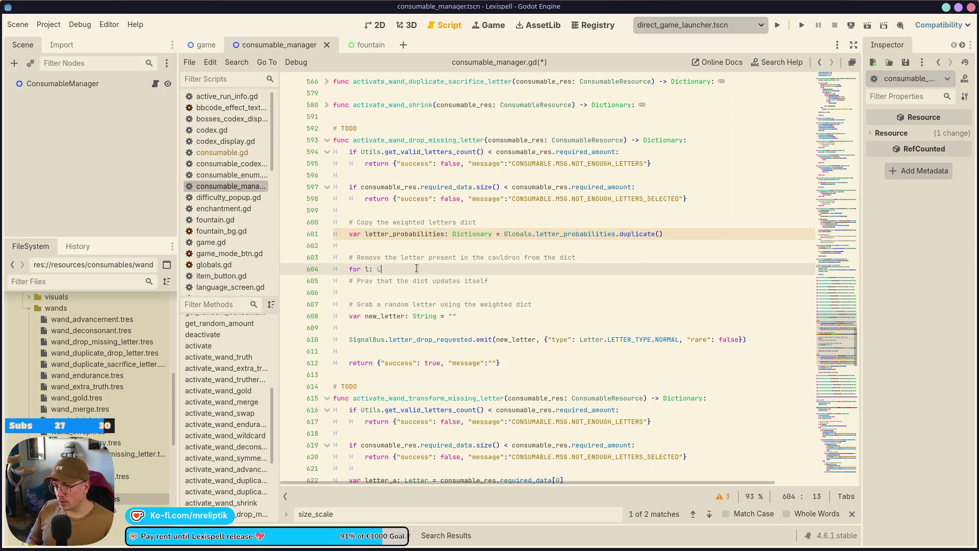
type("etter in ")
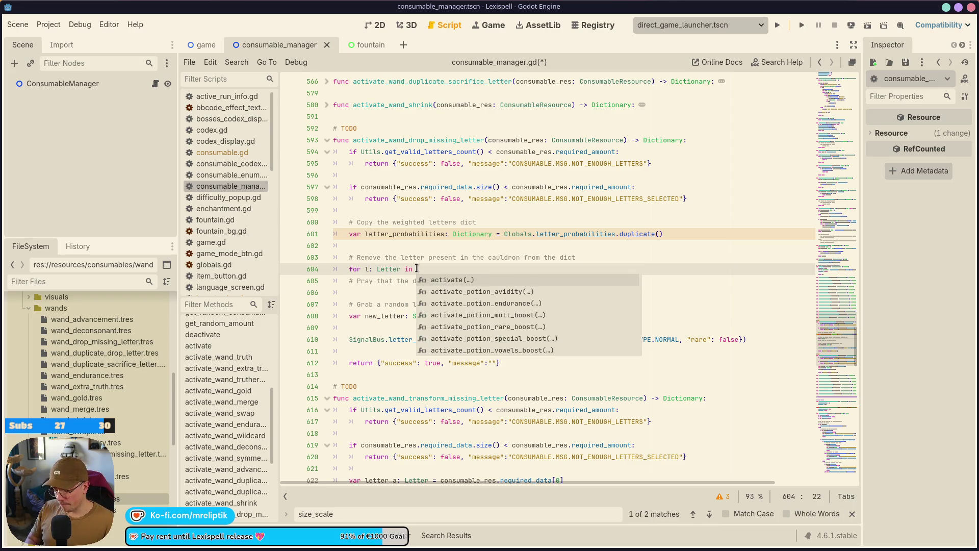
type("get_tree().g")
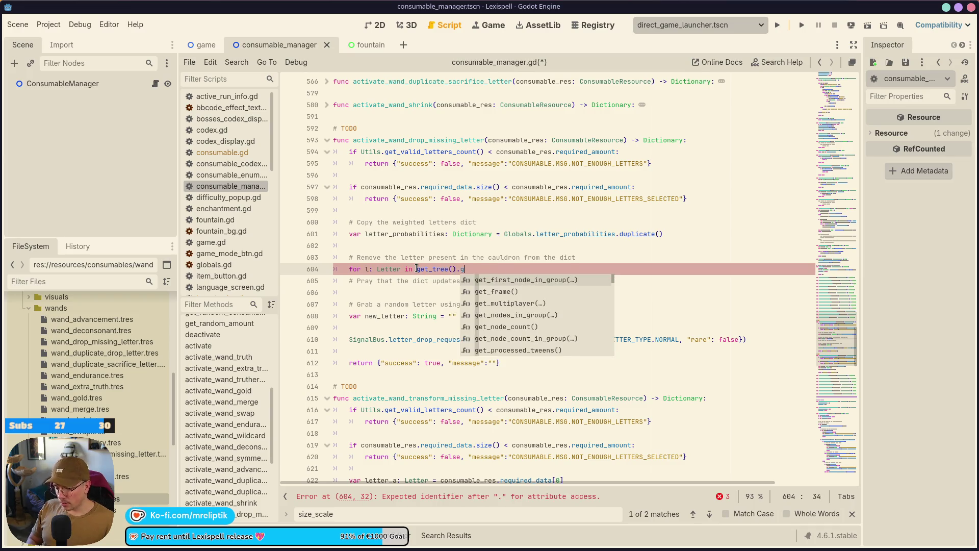
type("et_nodes")
key("Return")
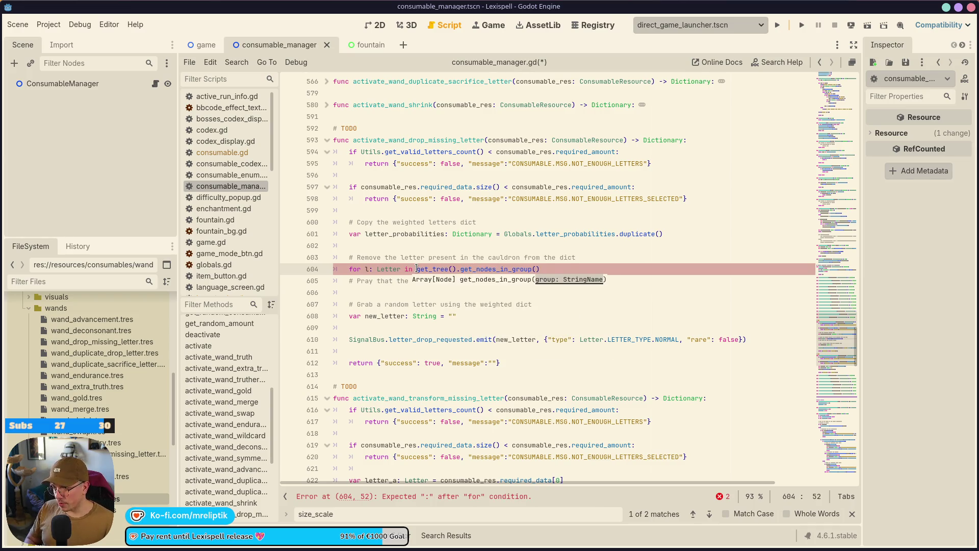
type("\"Letters")
key("ctrl+s")
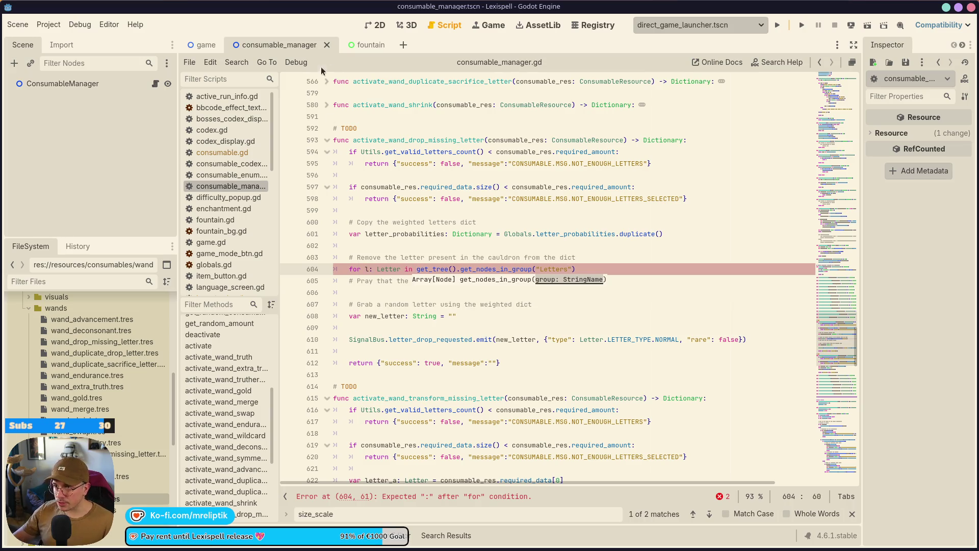
Open letter.tscn to check which groups the Letter node belongs to
key("ctrl+shift+o")
type("etter")
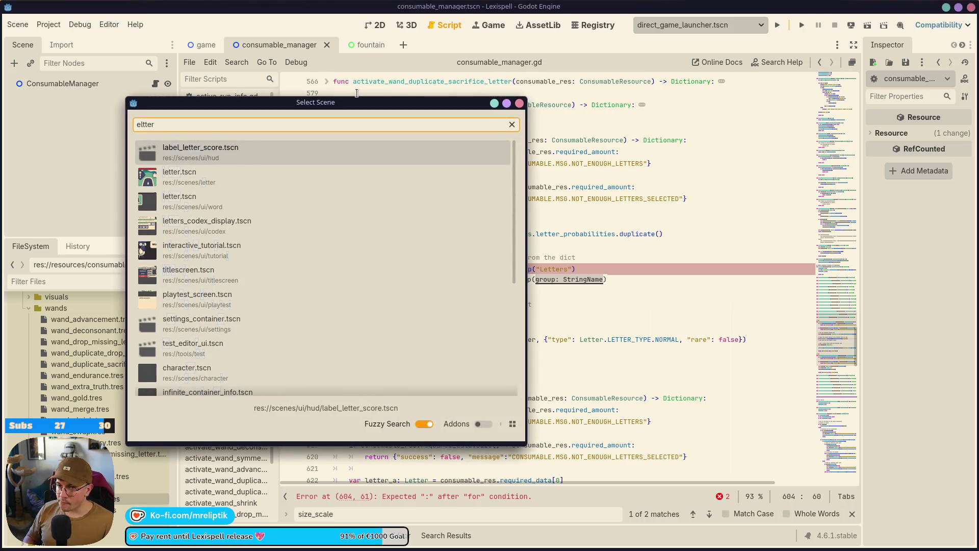
key("Down")
key("Return")
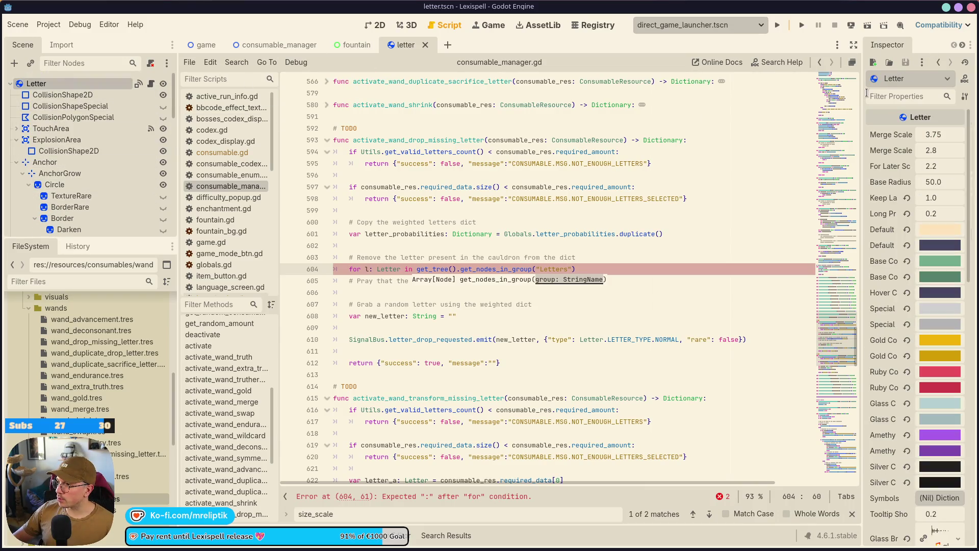
left_click_drag(865, 92, 774, 92)
left_click(884, 45)
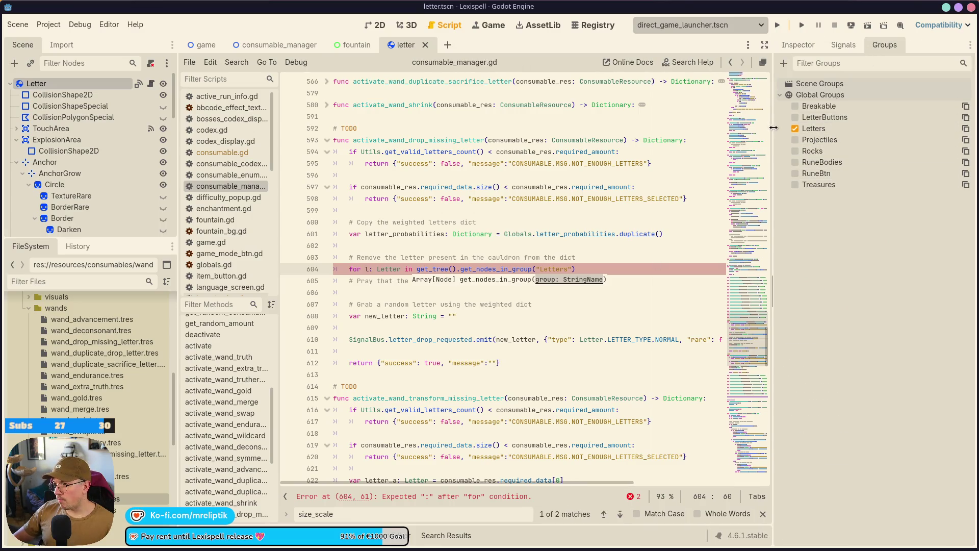
left_click_drag(773, 128, 825, 127)
left_click(850, 45)
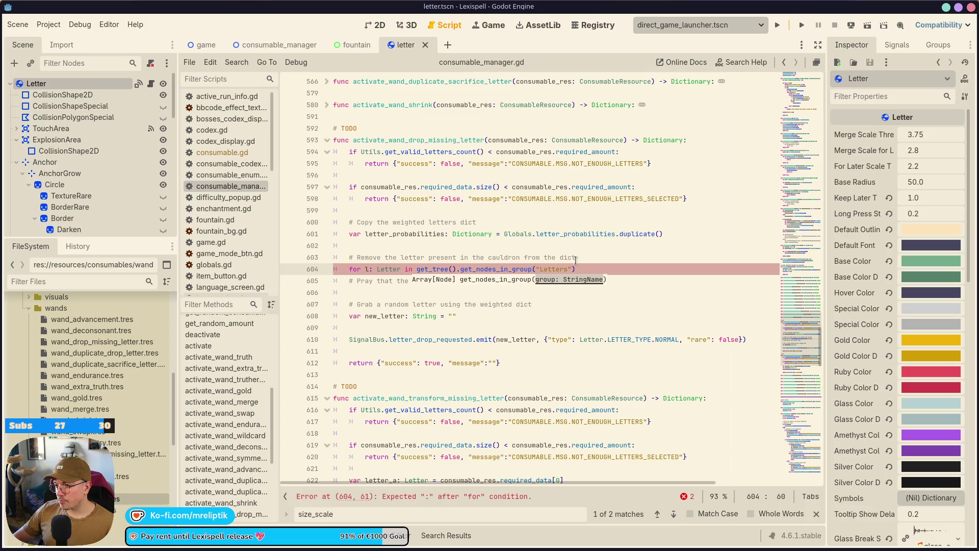
Finish the loop line with a colon and begin 'if letter_probabilities.has(' in its body
left_click(606, 262)
left_click(599, 269)
type(":")
key("Return")
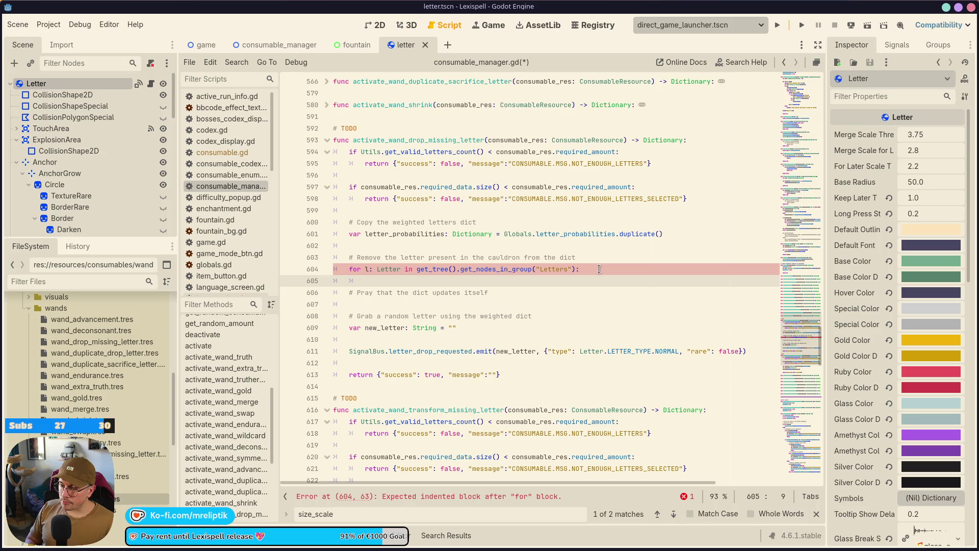
type("if letter")
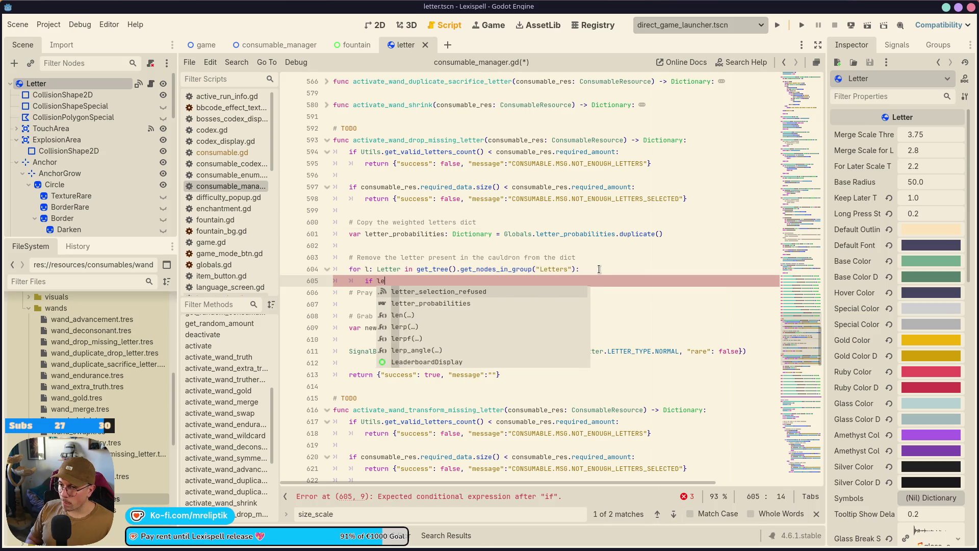
key("Down")
key("Return")
type(".")
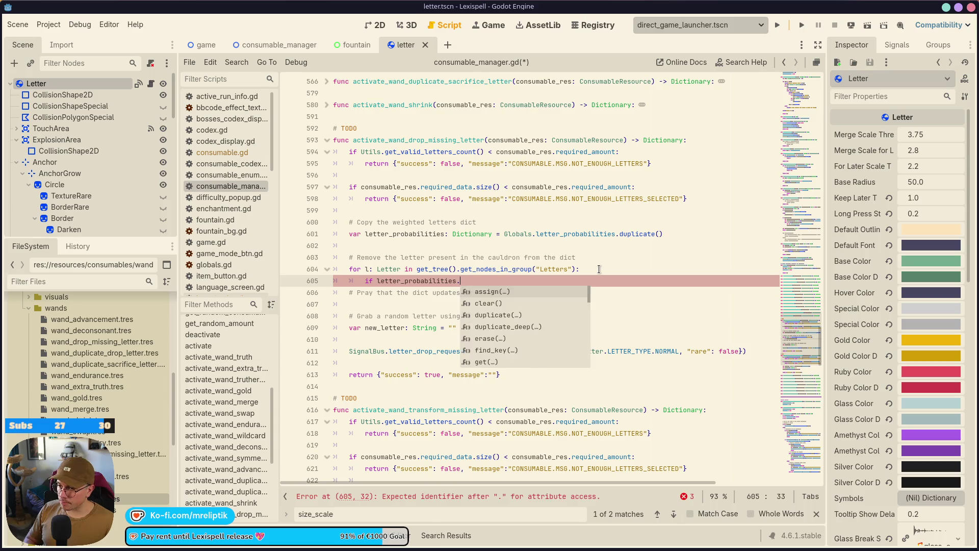
type("has(")
key("Return")
Complete the check as 'if not letter_probabilities.has(l.letter_clean): continue'
type("l.letter")
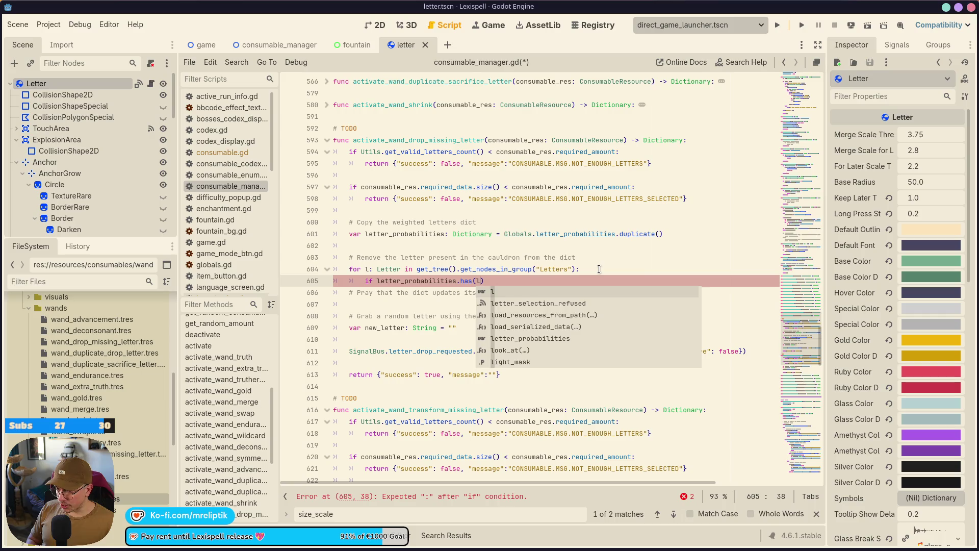
key("Down")
key("Return")
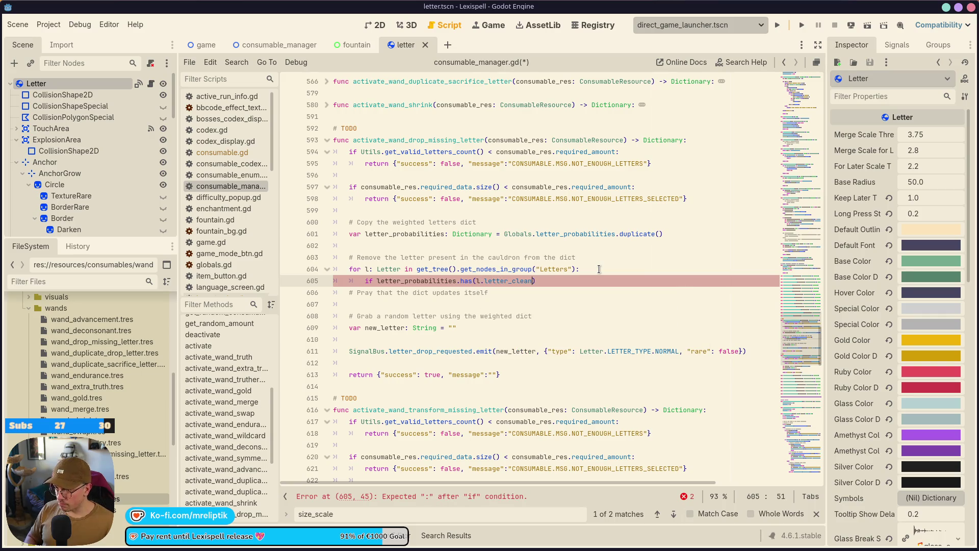
key("ctrl+Left")
key("ctrl+Left")
key("ctrl+Left")
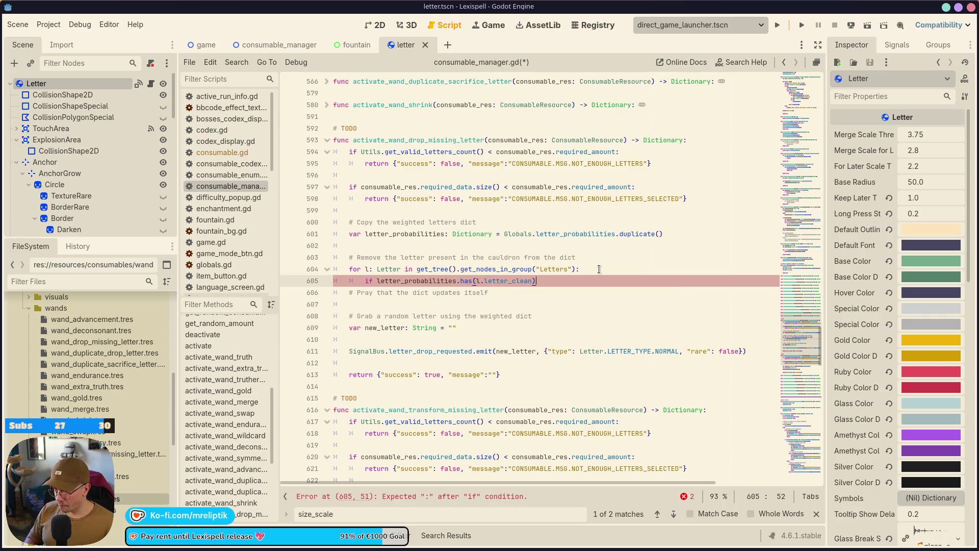
type("not")
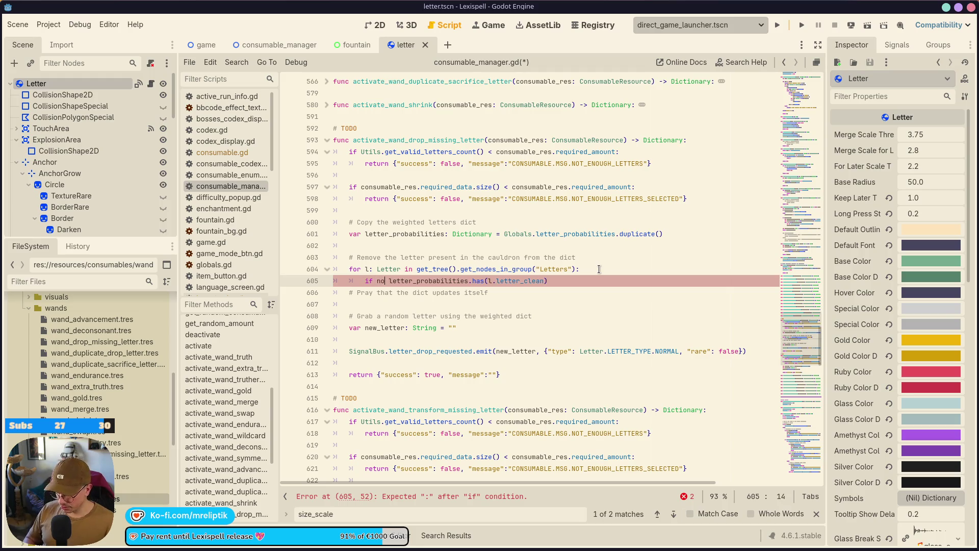
key("ctrl+Right")
key("ctrl+Right")
key("ctrl+Right")
type(": continue")
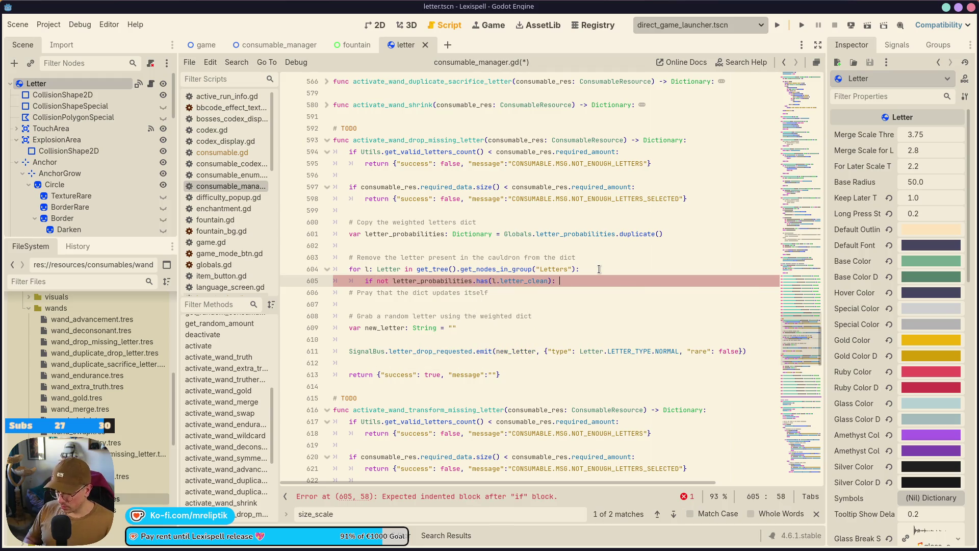
key("Return")
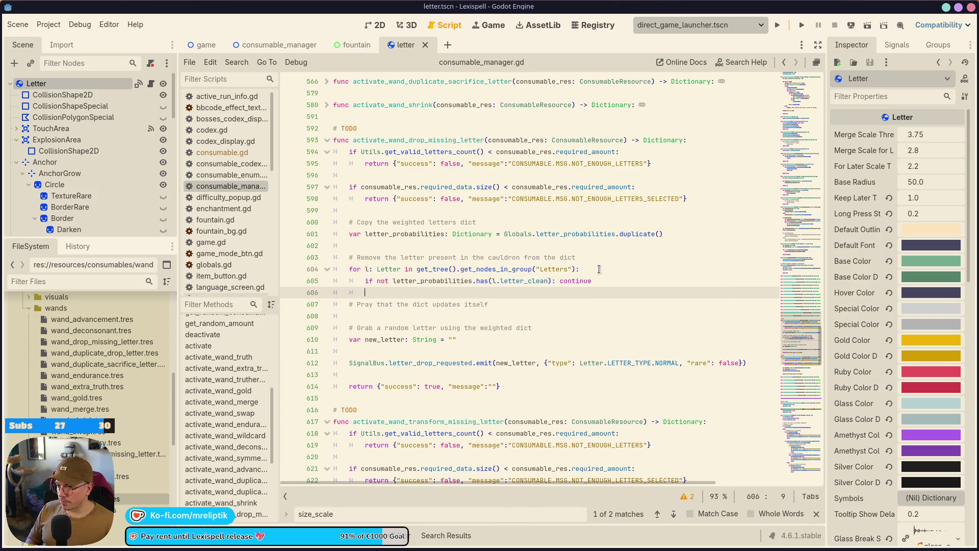
Add letter_probabilities.erase(l.letter_clean), then start letter_probabilities on line 608
type("lett")
key("Down")
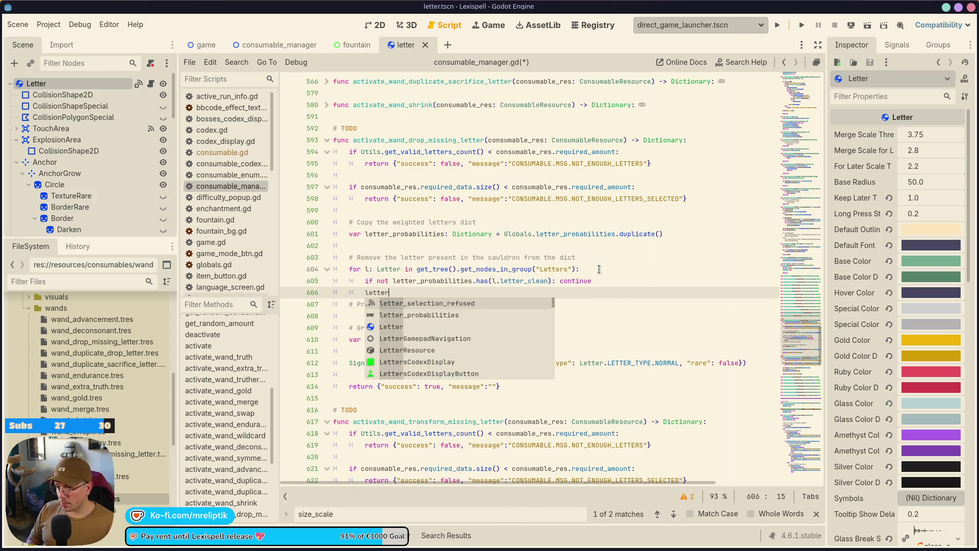
key("Return")
type(".er")
key("Return")
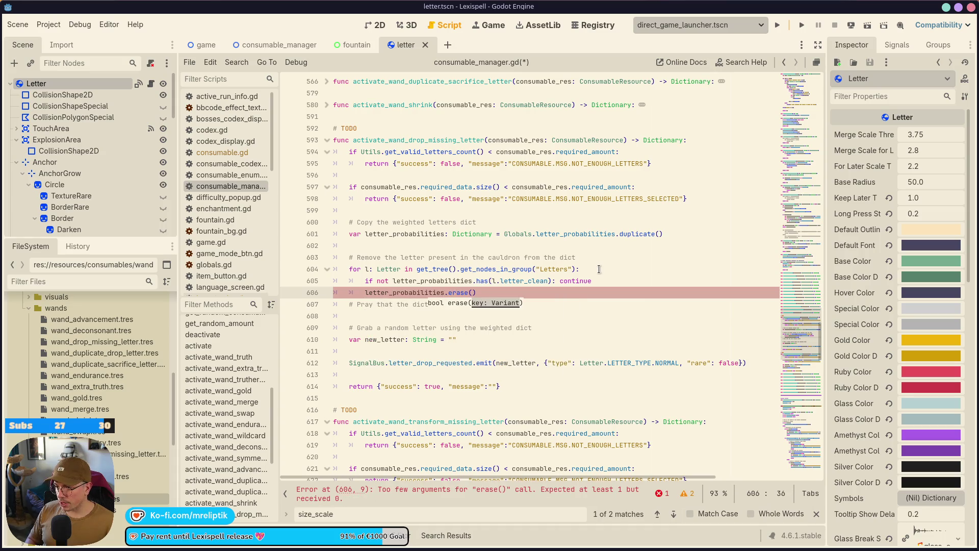
type("l")
type(".let")
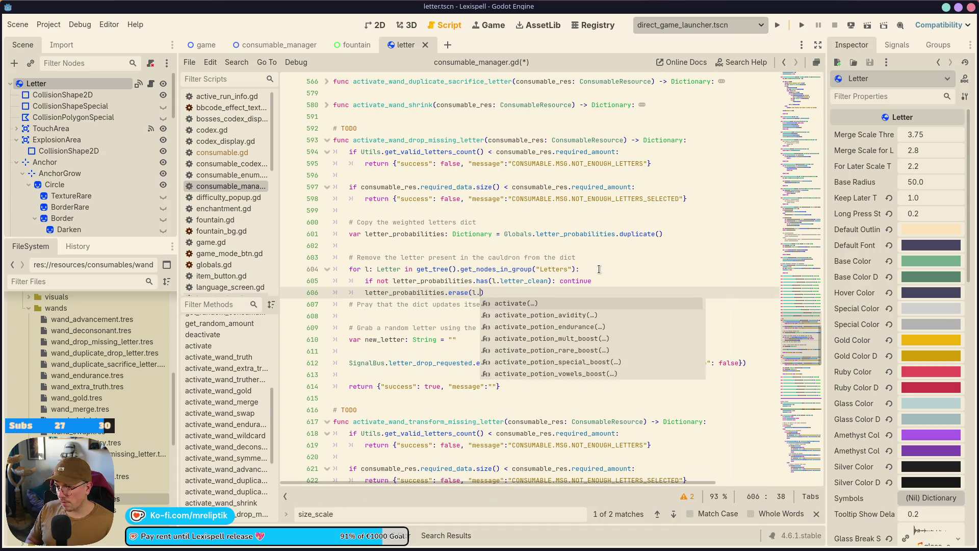
key("Return")
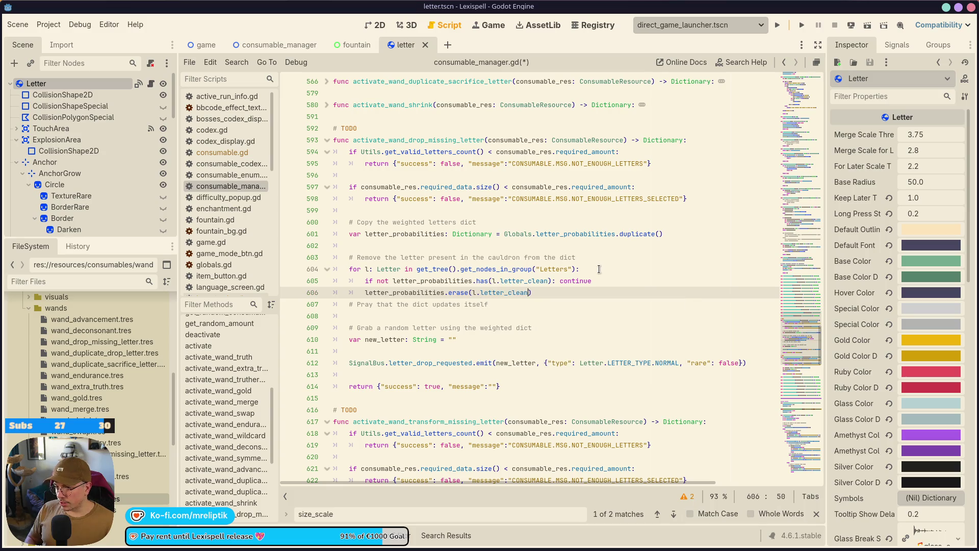
key("Down")
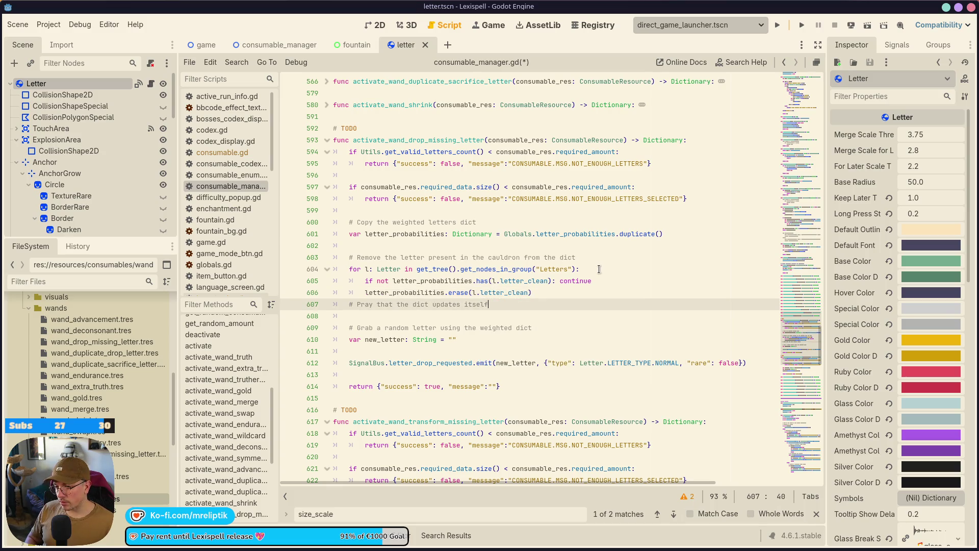
key("Return")
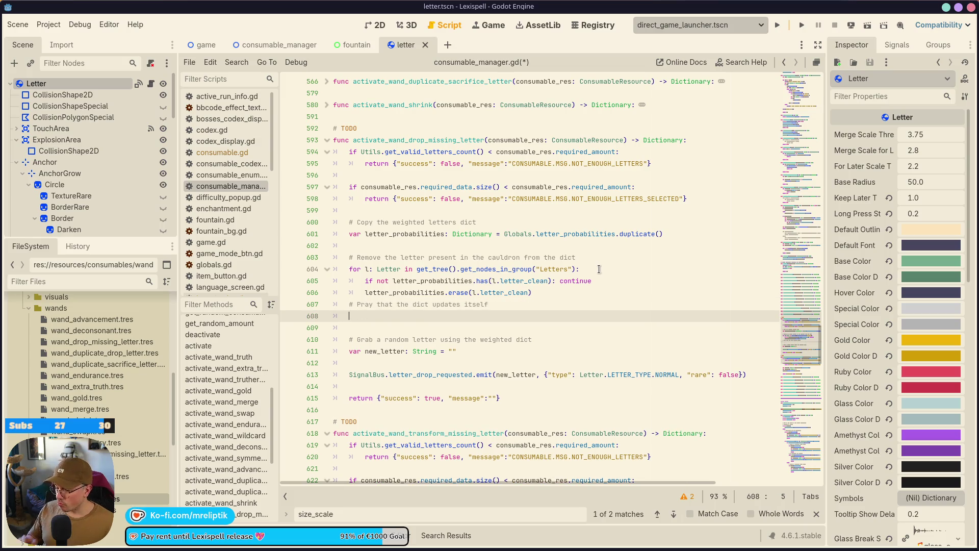
type("letter_probabilities")
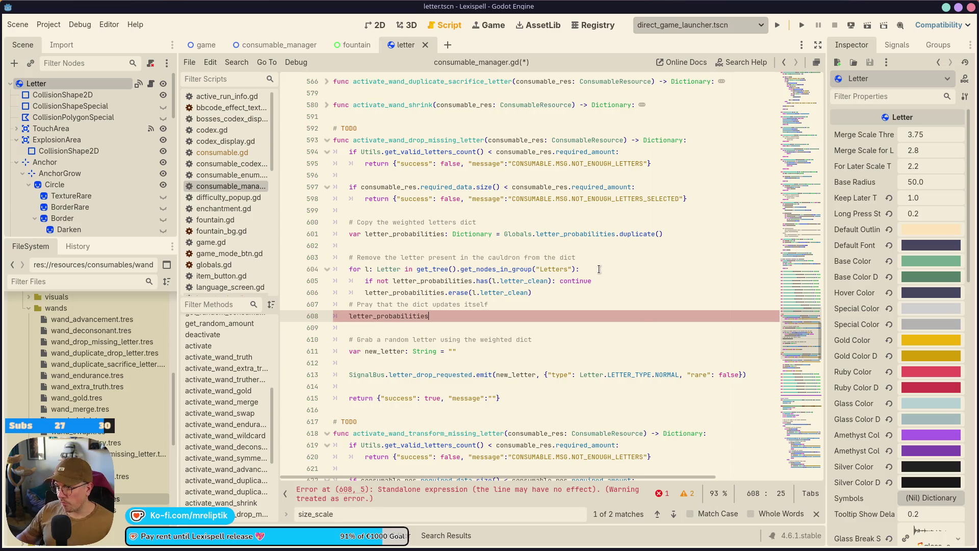
scroll(572, 398, "down", 7)
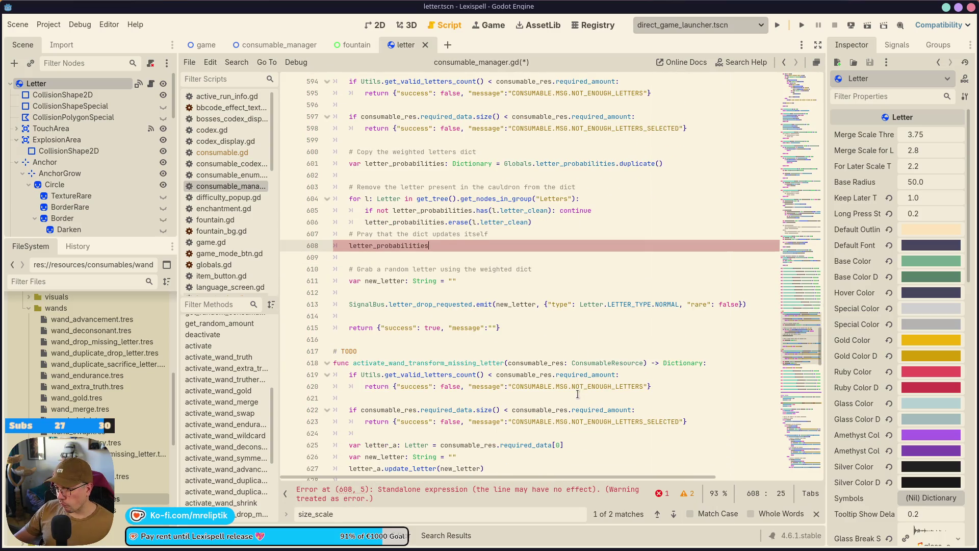
scroll(576, 398, "up", 10)
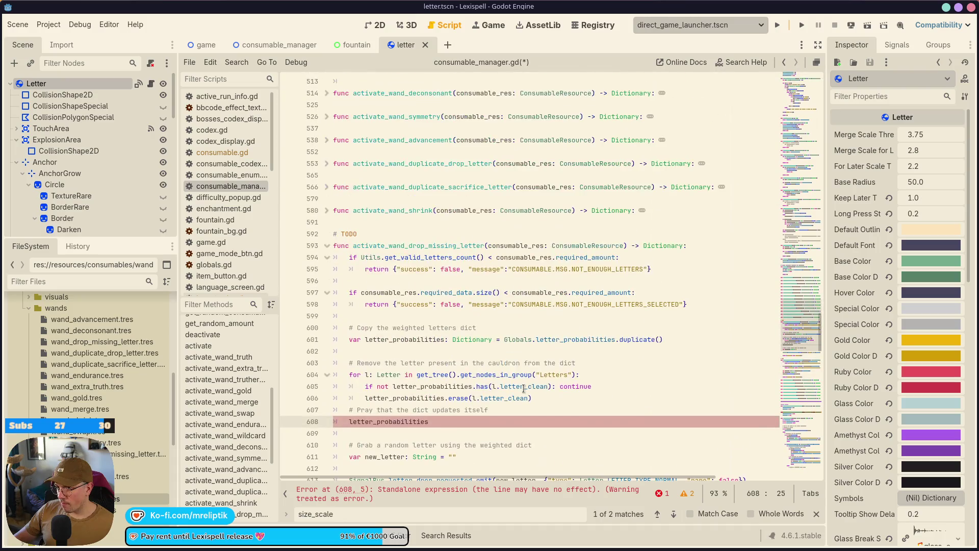
left_click(324, 187)
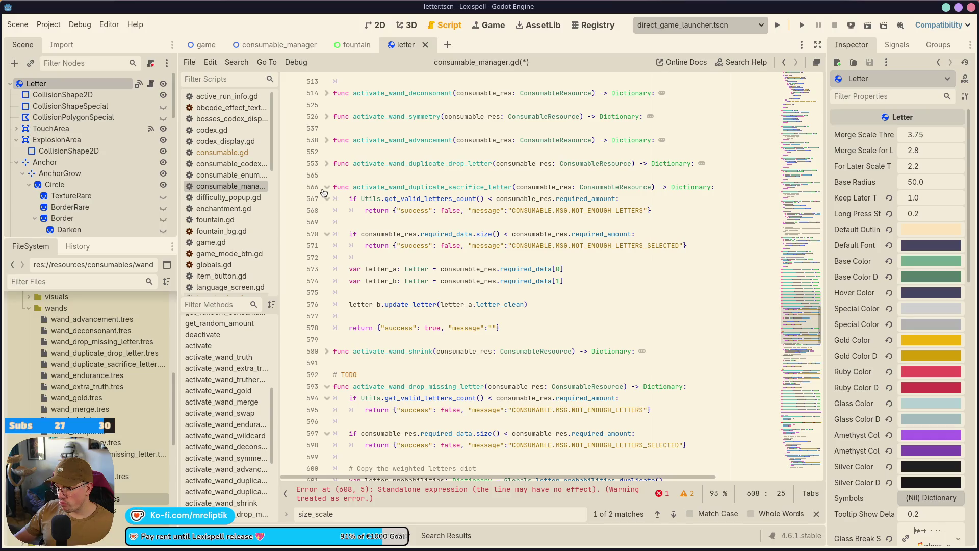
left_click(326, 187)
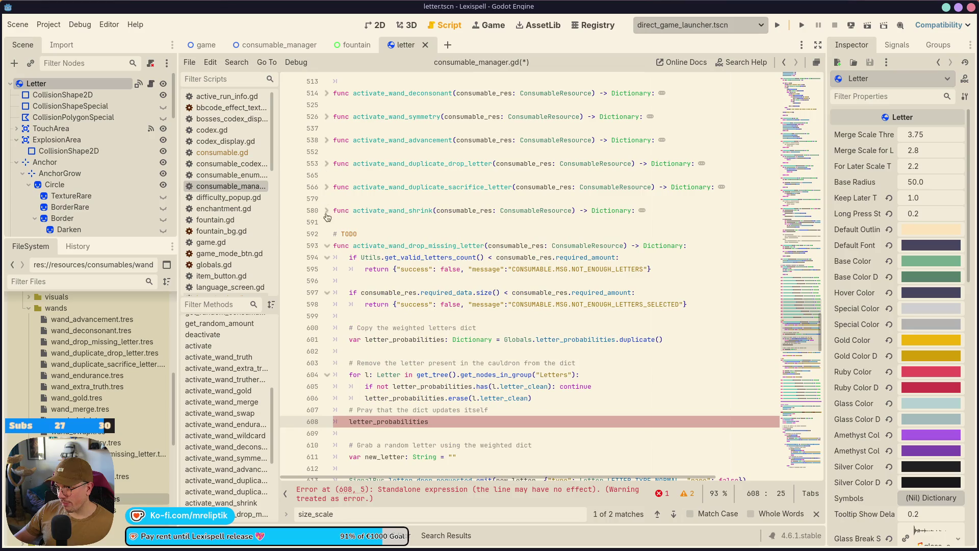
scroll(328, 259, "down", 13)
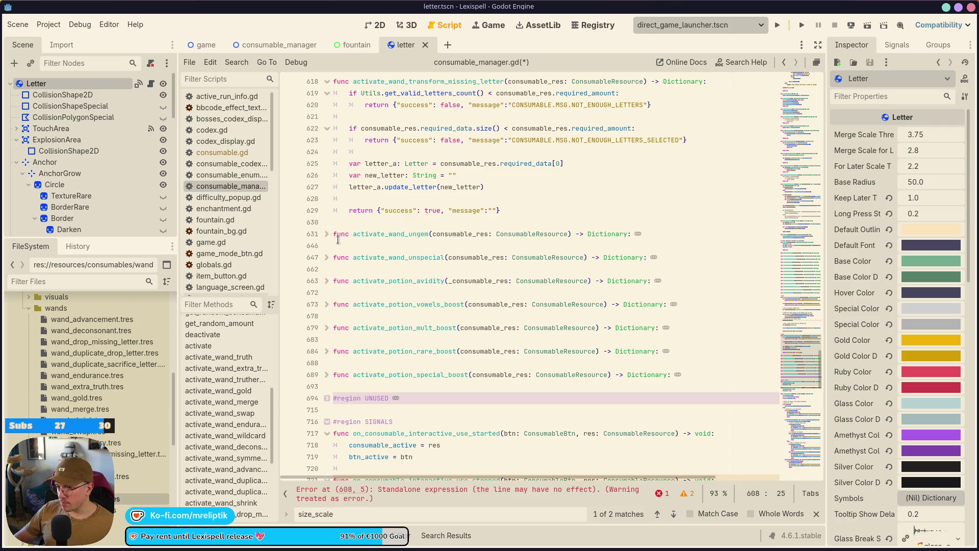
left_click(326, 234)
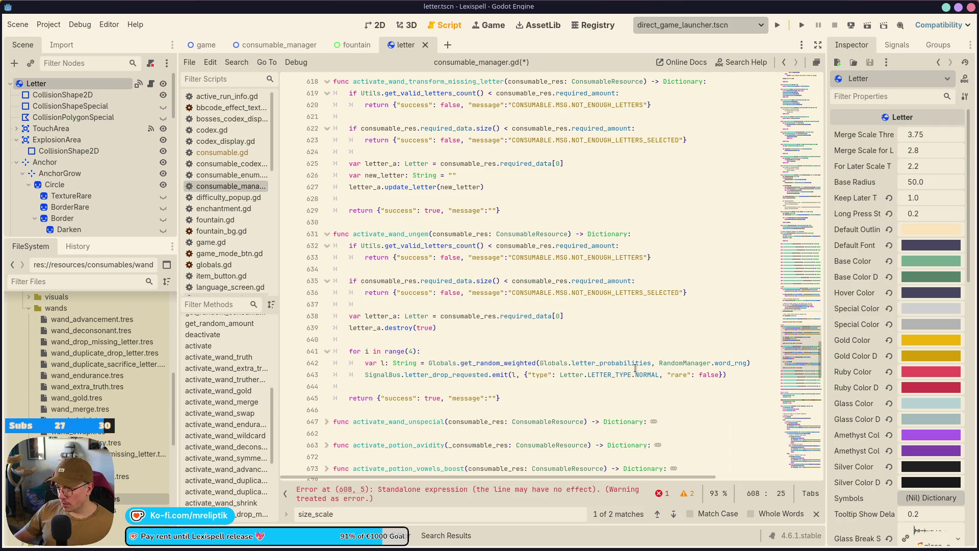
left_click_drag(751, 362, 359, 363)
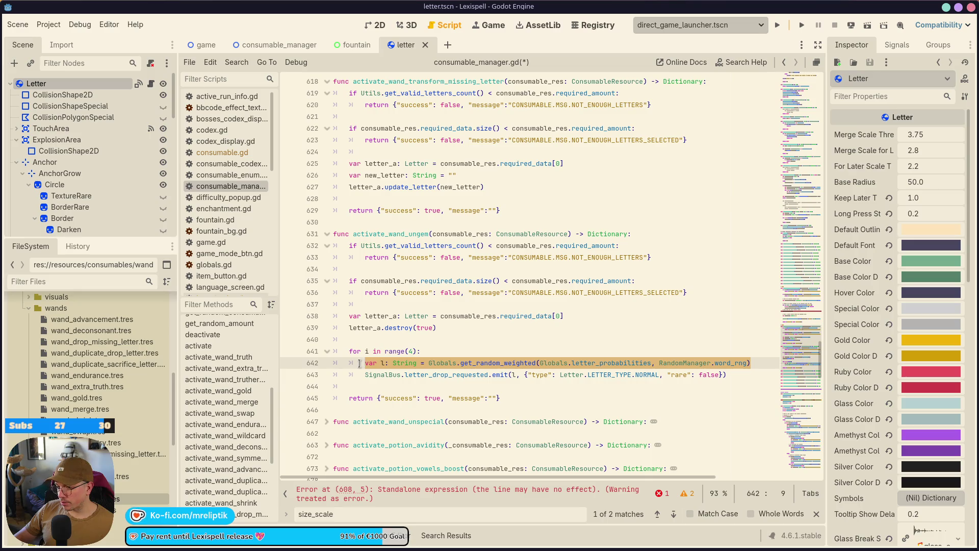
mouse_move(720, 374)
left_mouse_down()
mouse_move(352, 363)
mouse_move(364, 362)
left_mouse_up()
key("ctrl+c")
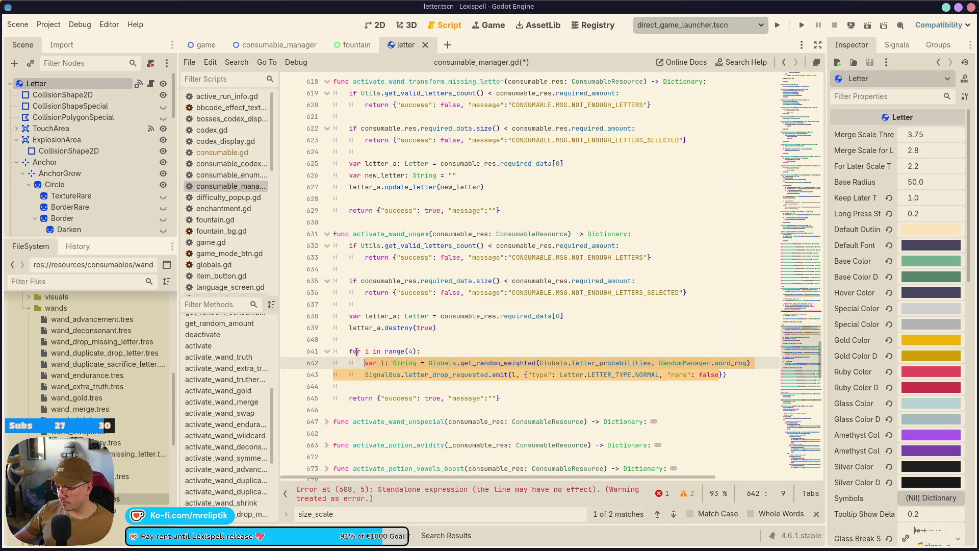
left_click(327, 234)
scroll(405, 306, "up", 5)
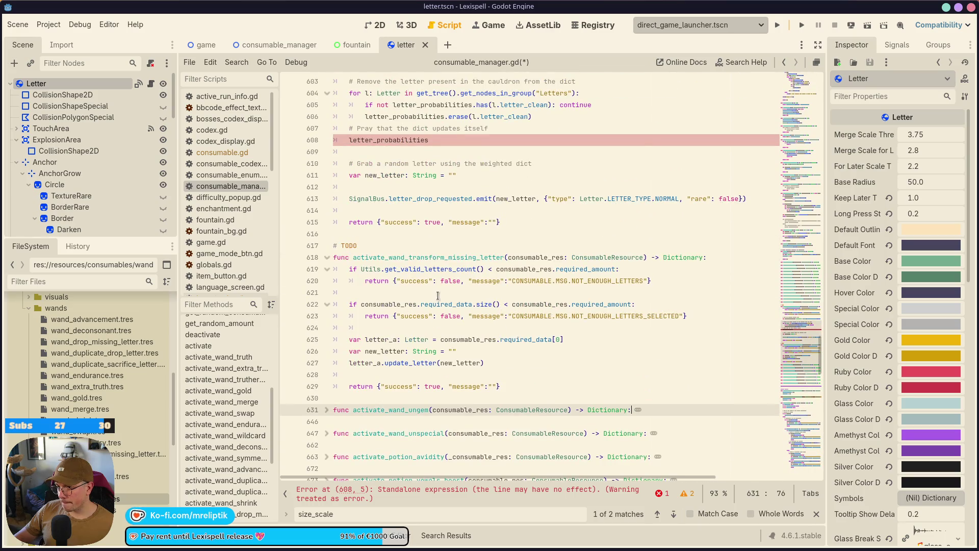
scroll(438, 285, "up", 4)
left_click(469, 286)
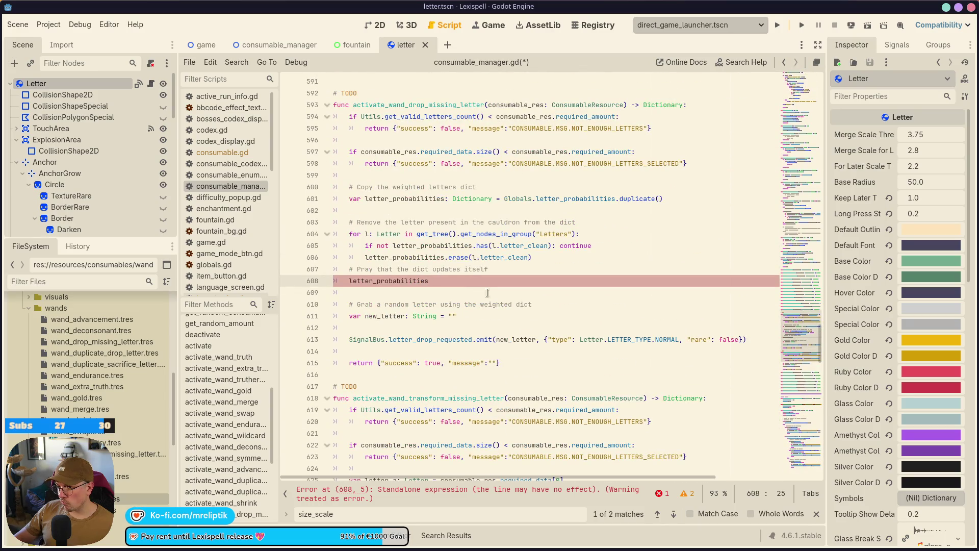
Paste the random-letter lines into the new_letter declaration and remove the duplicated type declaration
left_click(493, 316)
key("Down")
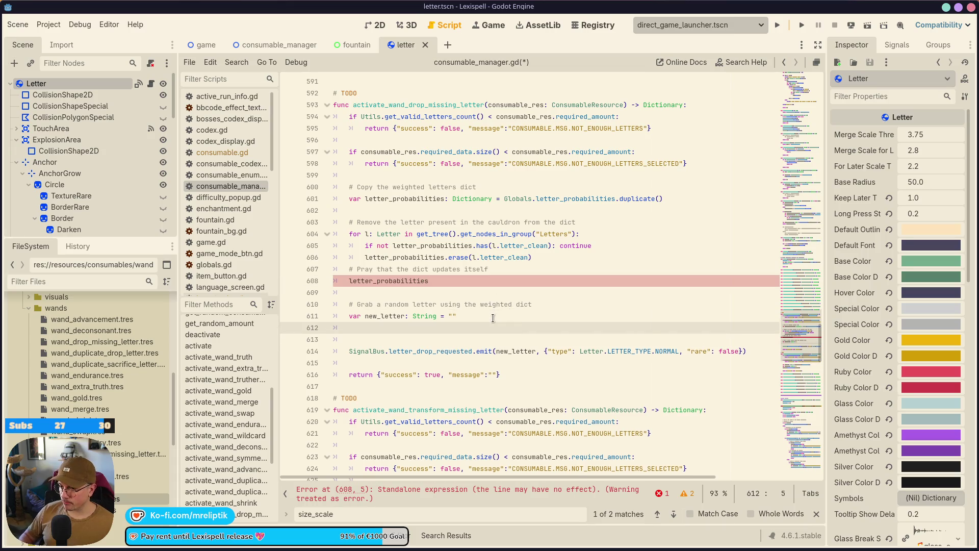
key("ctrl+v")
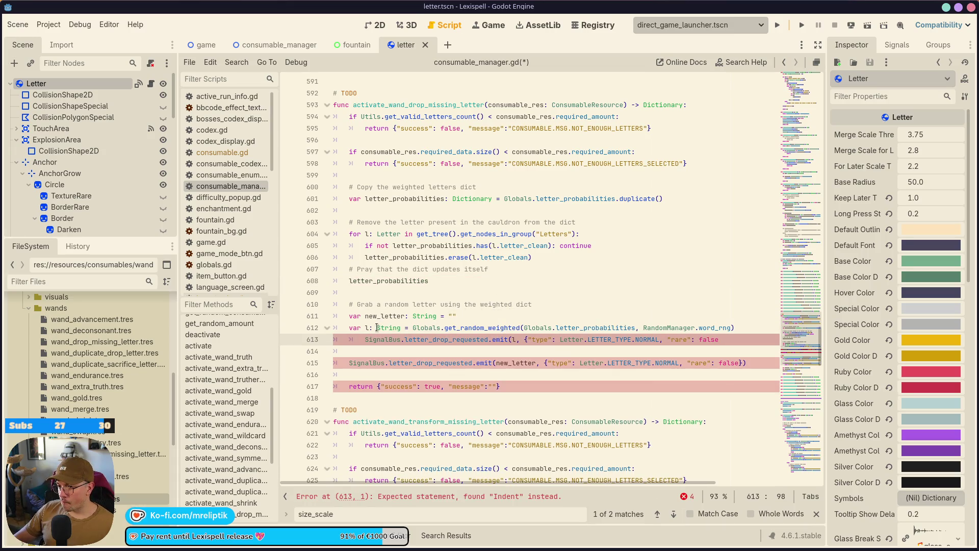
left_click(317, 327)
key("ctrl+shift+Right")
key("ctrl+shift+Right")
key("BackSpace")
key("BackSpace")
key("BackSpace")
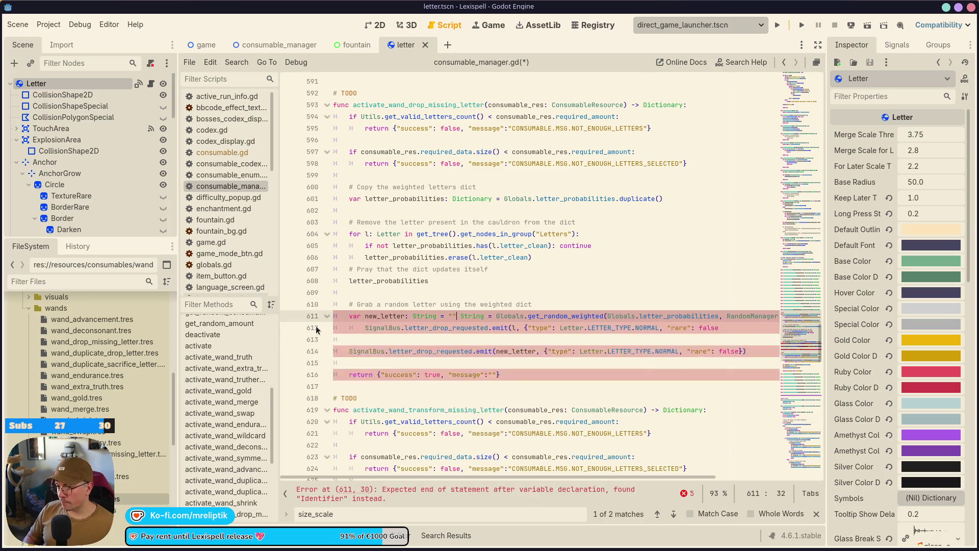
key("BackSpace")
key("BackSpace")
key("BackSpace")
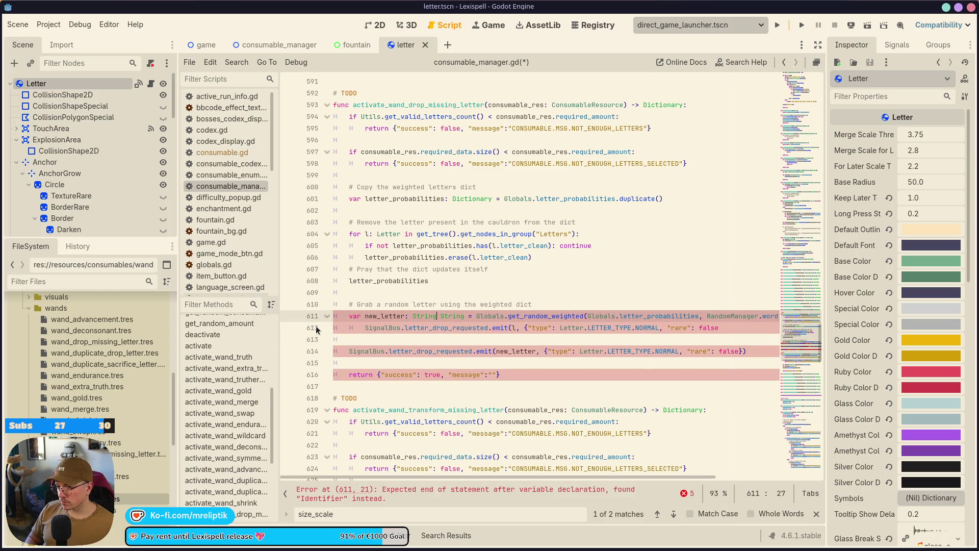
key("ctrl+s")
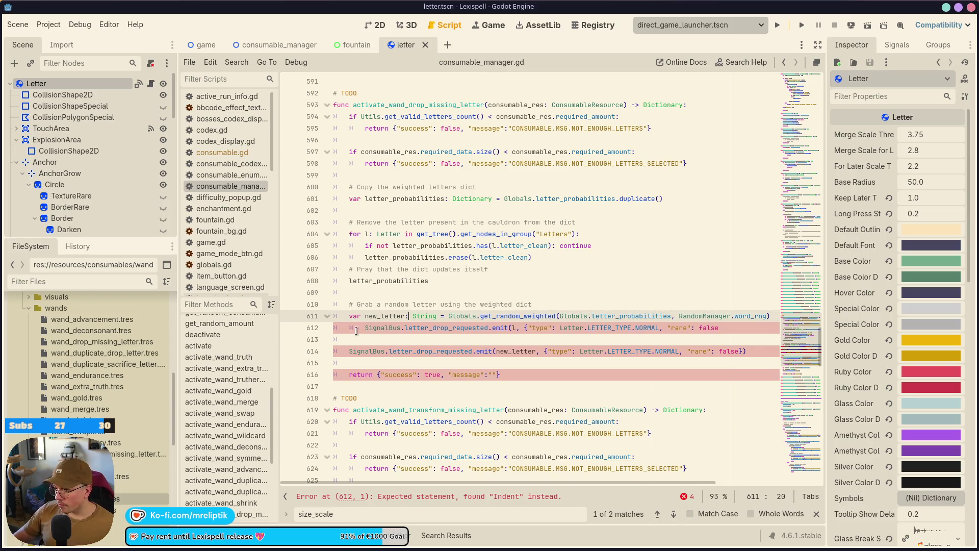
Drop the Globals prefix on line 611 so it uses the local probability copy
double_click(627, 316)
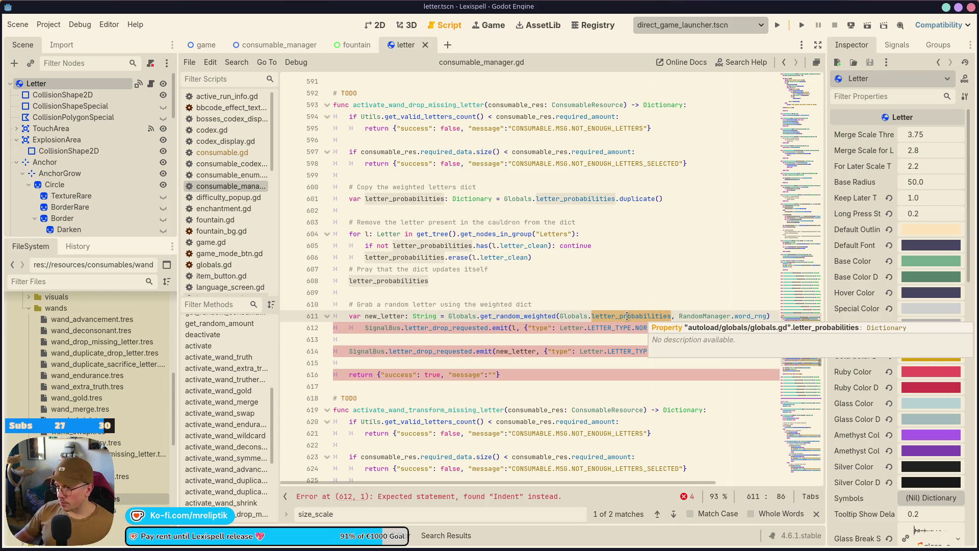
key("ctrl+Left")
key("ctrl+shift+Left")
key("ctrl+shift+Left")
key("BackSpace")
key("ctrl+s")
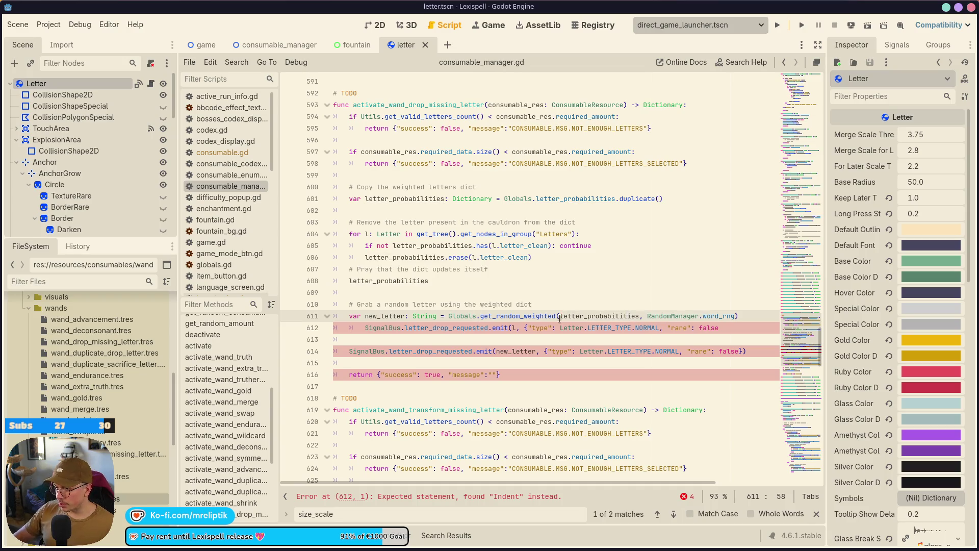
Delete the leftover emit line and the blank line after it
left_click(368, 330)
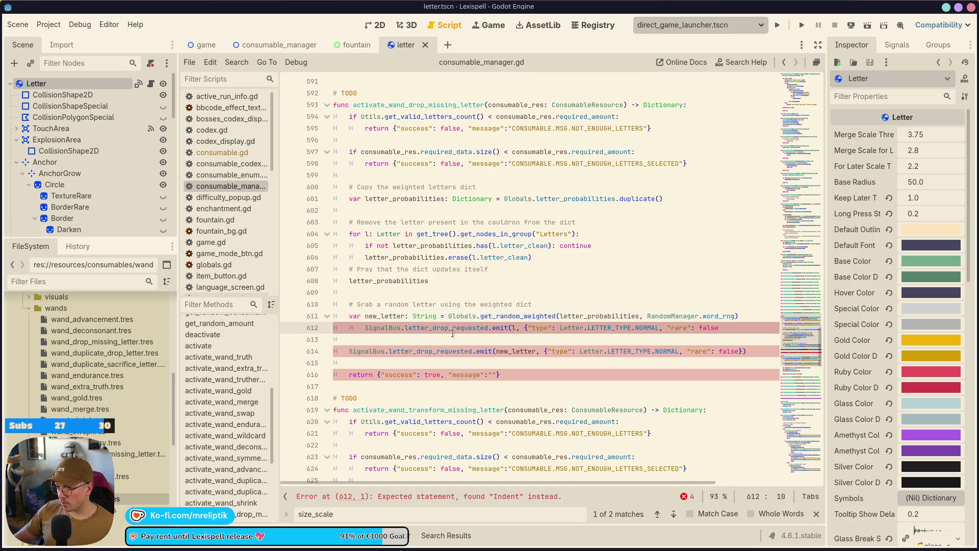
key("ctrl+shift+k")
key("ctrl+s")
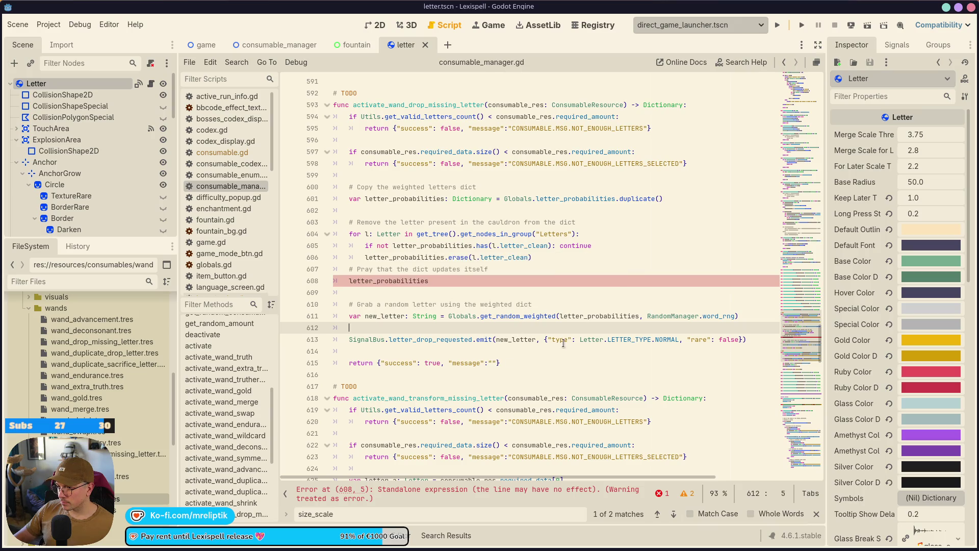
key("ctrl+shift+k")
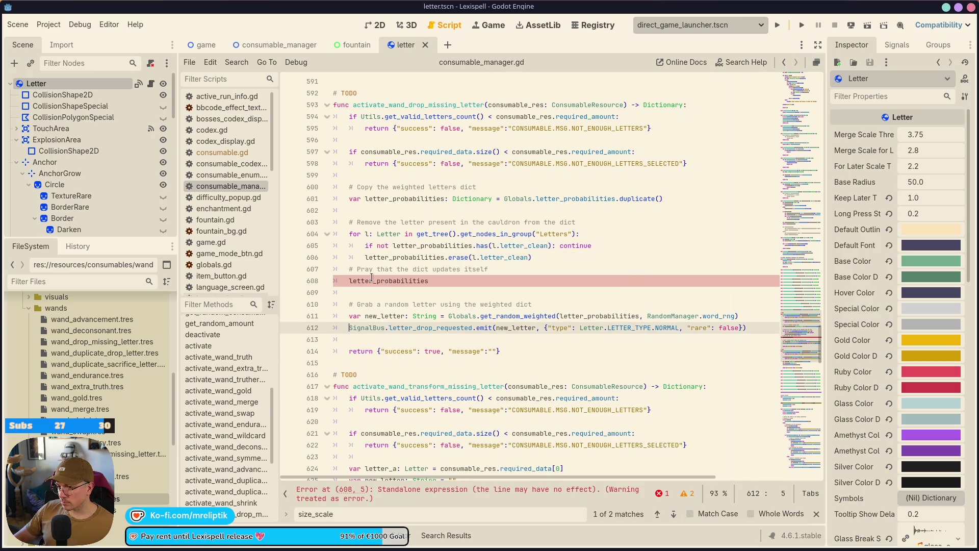
Remove the stray letter_probabilities line and add a blank line before the Pray comment
double_click(372, 279)
key("BackSpace")
key("ctrl+shift+k")
key("ctrl+shift+k")
scroll(367, 293, "up", 1)
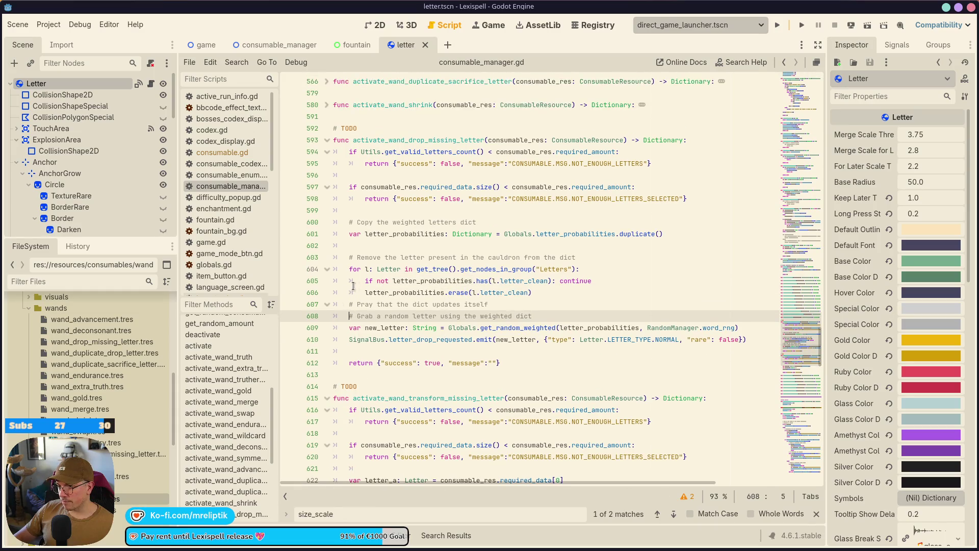
left_click(349, 304)
key("Return")
key("ctrl+s")
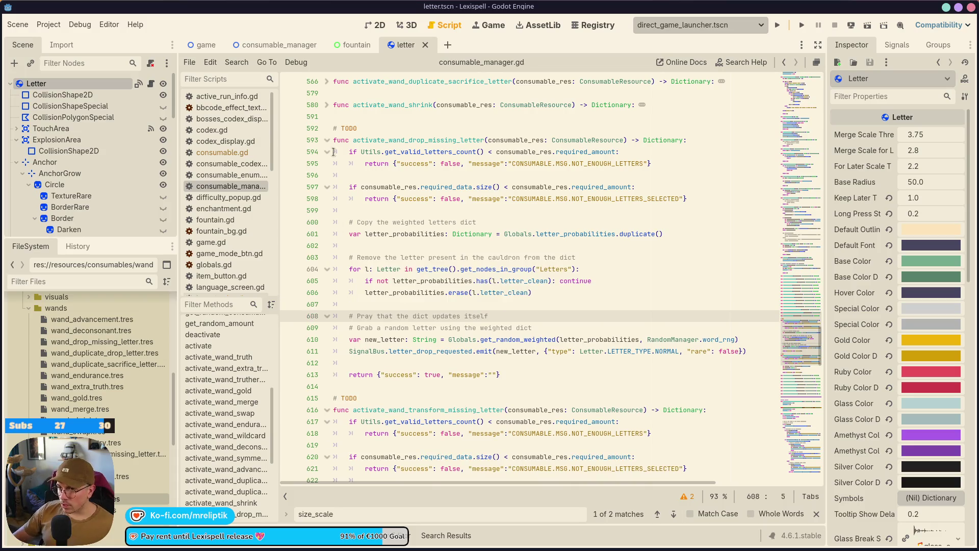
Copy the weighted random-letter block into activate_wand_transform_missing_letter below letter_a
left_click(344, 127)
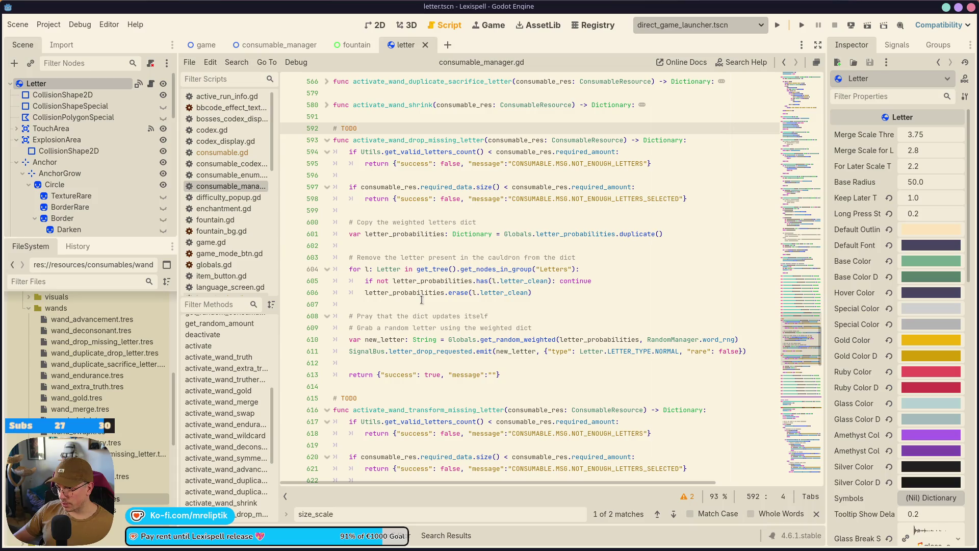
mouse_move(349, 221)
left_mouse_down()
mouse_move(526, 352)
mouse_move(767, 357)
left_mouse_up()
key("ctrl+c")
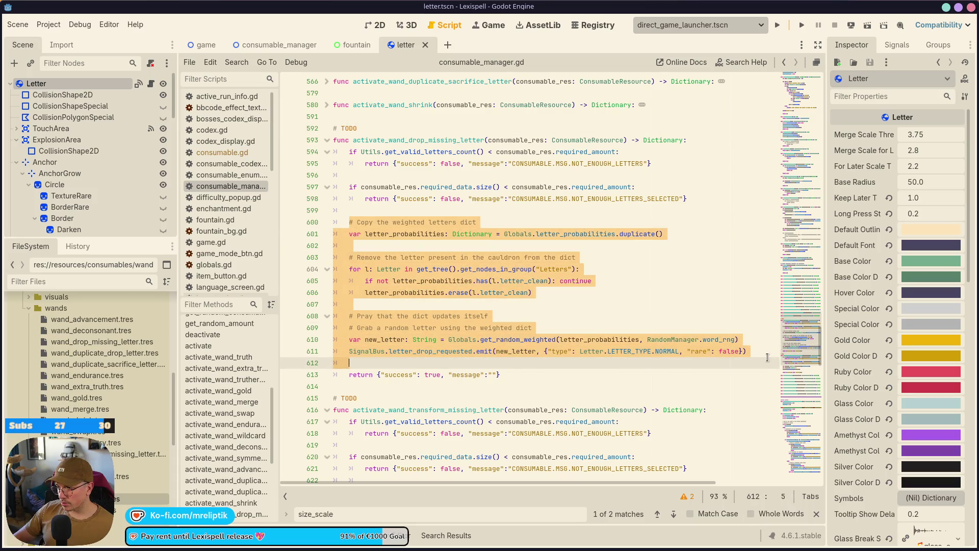
scroll(622, 327, "down", 5)
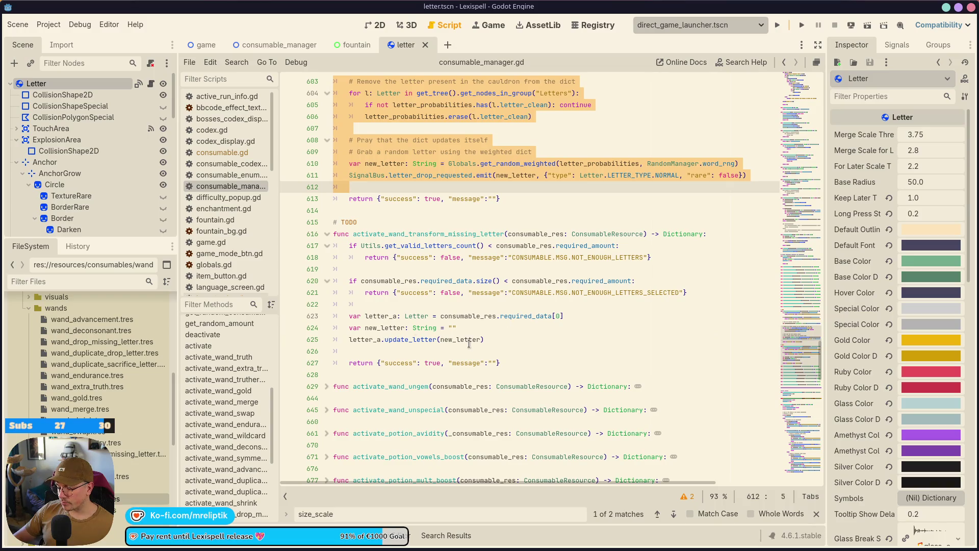
left_click(500, 337)
left_click(562, 326)
left_click(594, 319)
key("Return")
key("Return")
key("Return")
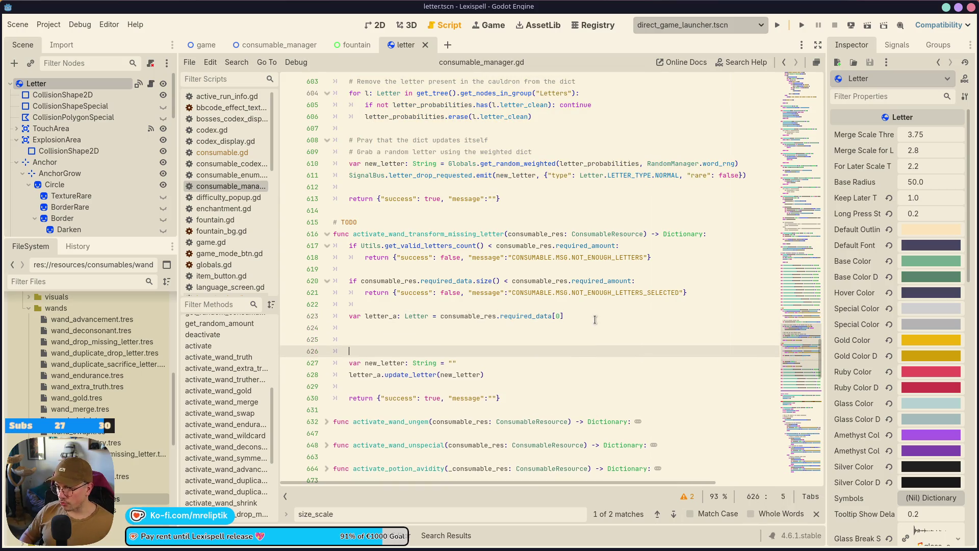
key("ctrl+v")
Delete the duplicate emit and empty new_letter lines, save, and check letter_probabilities uses
scroll(427, 345, "down", 3)
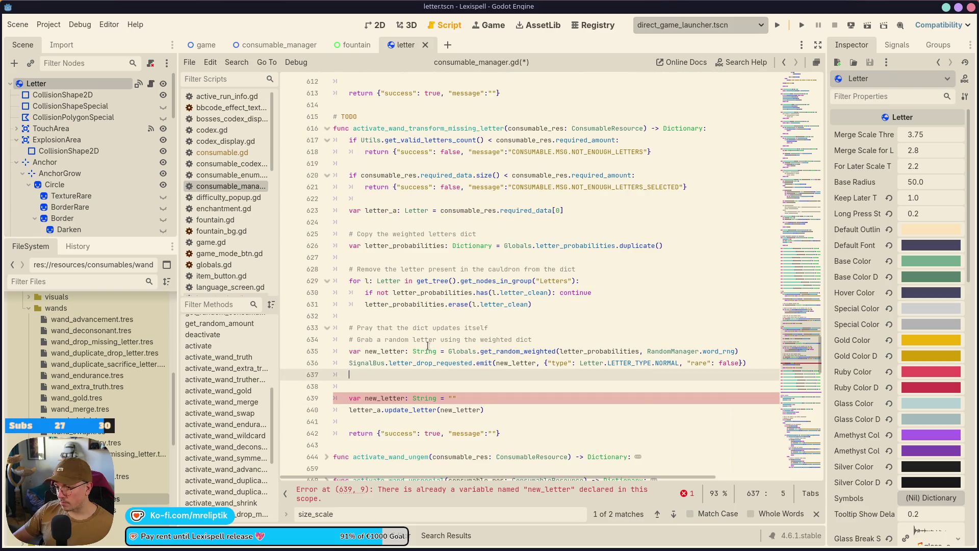
left_click(393, 350)
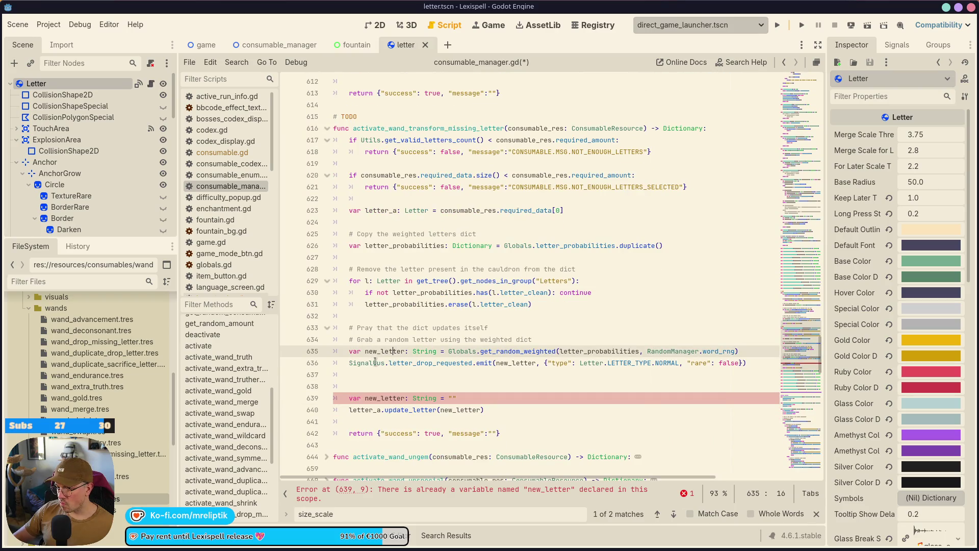
left_click(375, 363)
key("ctrl+shift+k")
key("ctrl+shift+k")
key("ctrl+shift+k")
key("ctrl+shift+k")
key("ctrl+s")
left_click(519, 327)
key("ctrl+s")
double_click(419, 246)
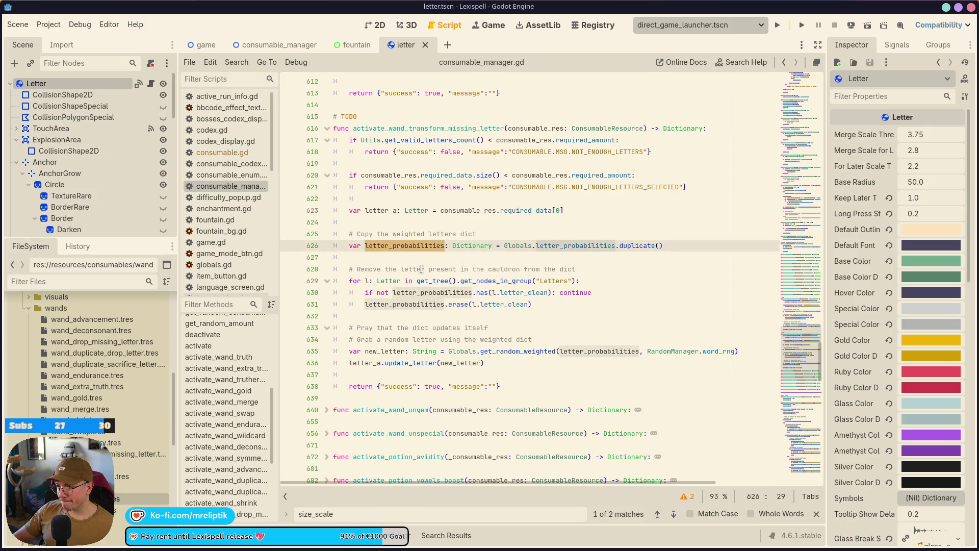
left_click(429, 221)
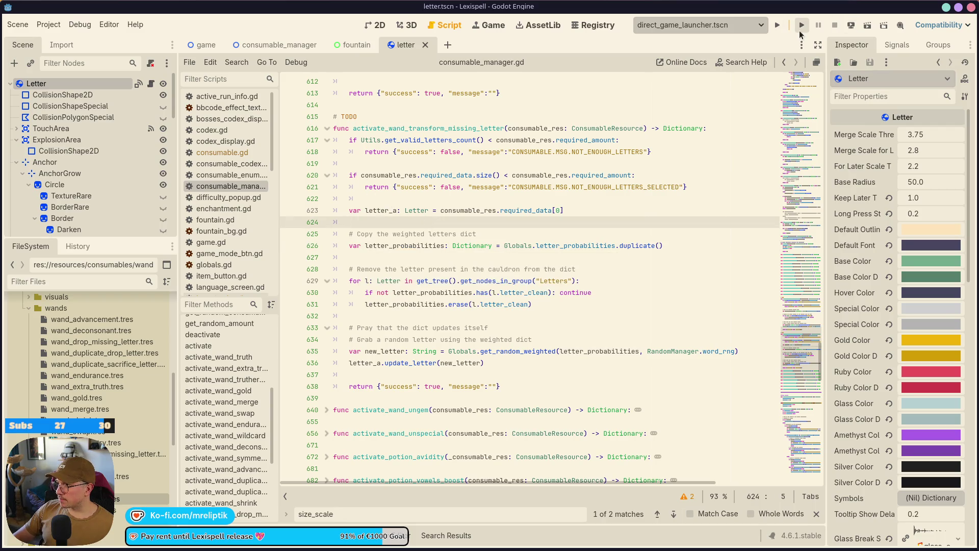
Switch to the localization spreadsheet
mouse_move(117, 545)
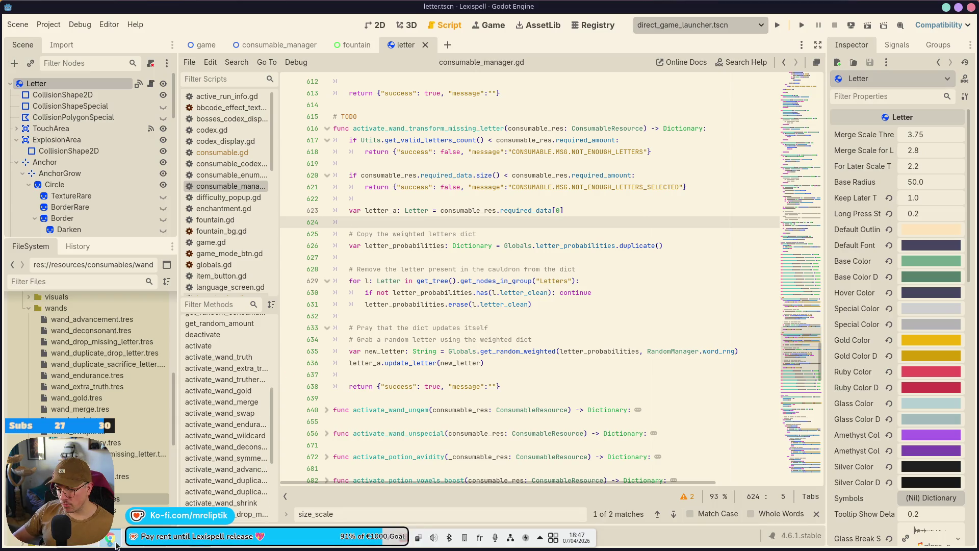
left_click(182, 545)
left_click(178, 548)
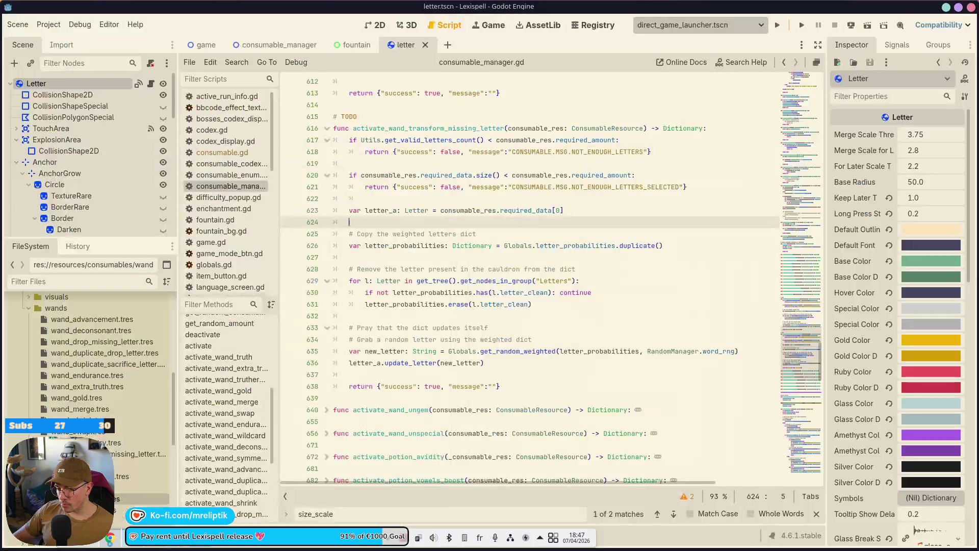
left_click(110, 538)
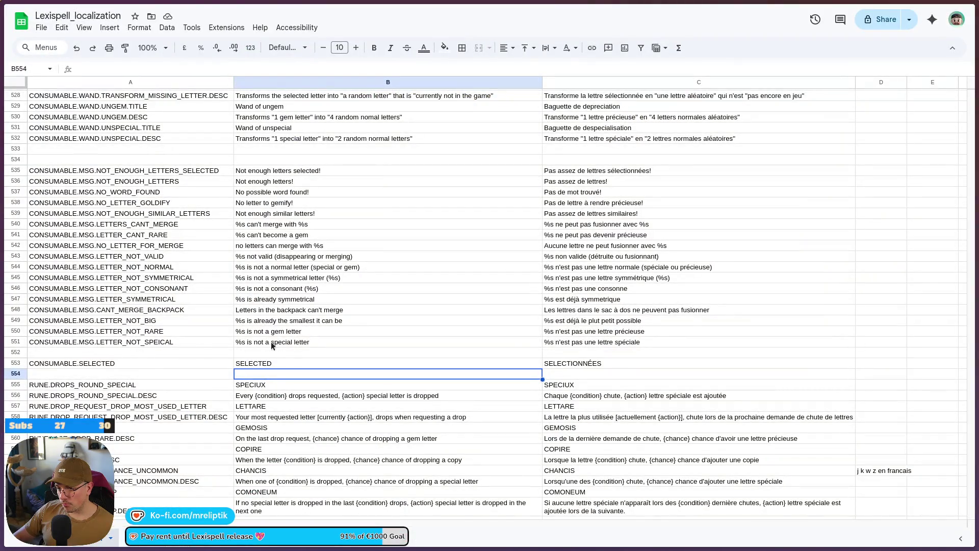
Correct the A551 key from SPEICAL to CONSUMABLE.MSG.LETTER_NOT_SPECIAL
double_click(161, 343)
key("Left")
key("BackSpace")
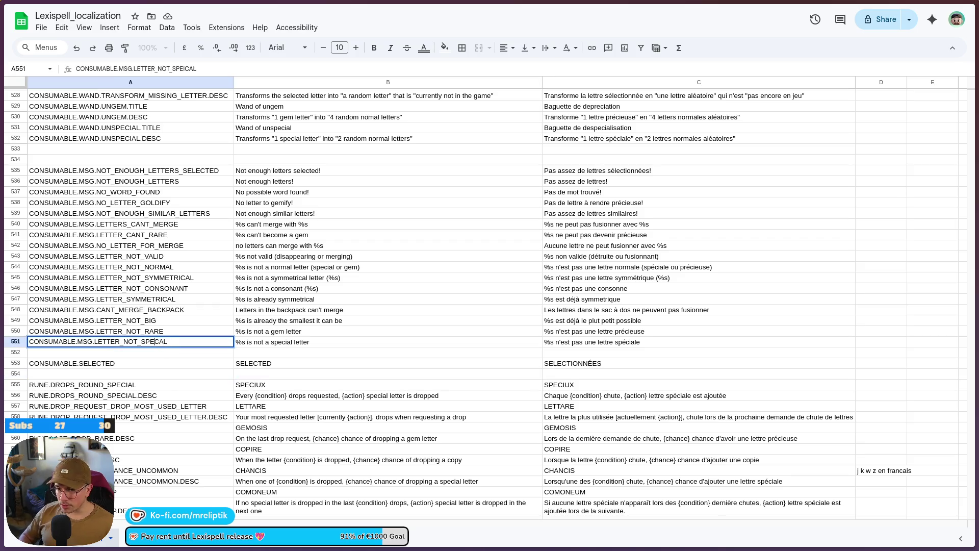
key("Return")
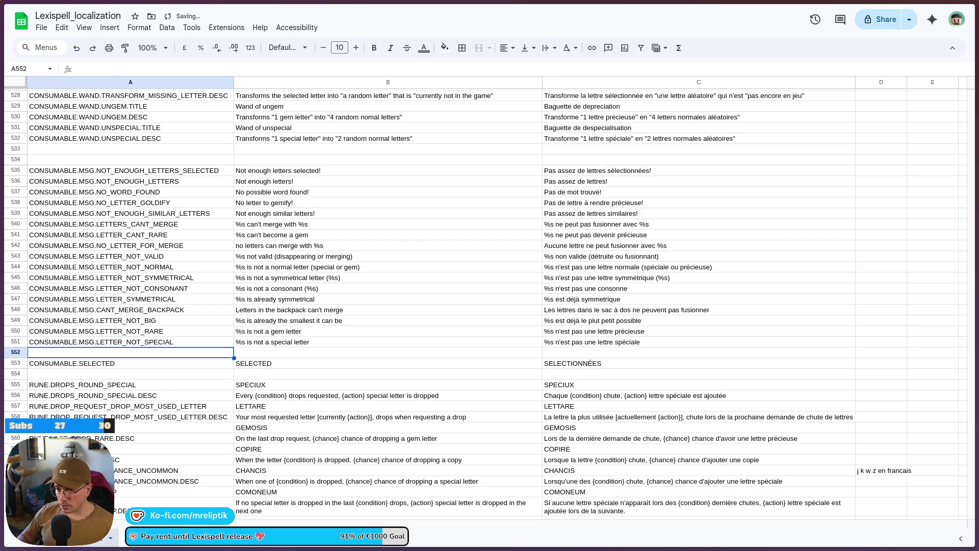
Download the sheet as a file and return to Godot
left_click(36, 29)
left_click(255, 227)
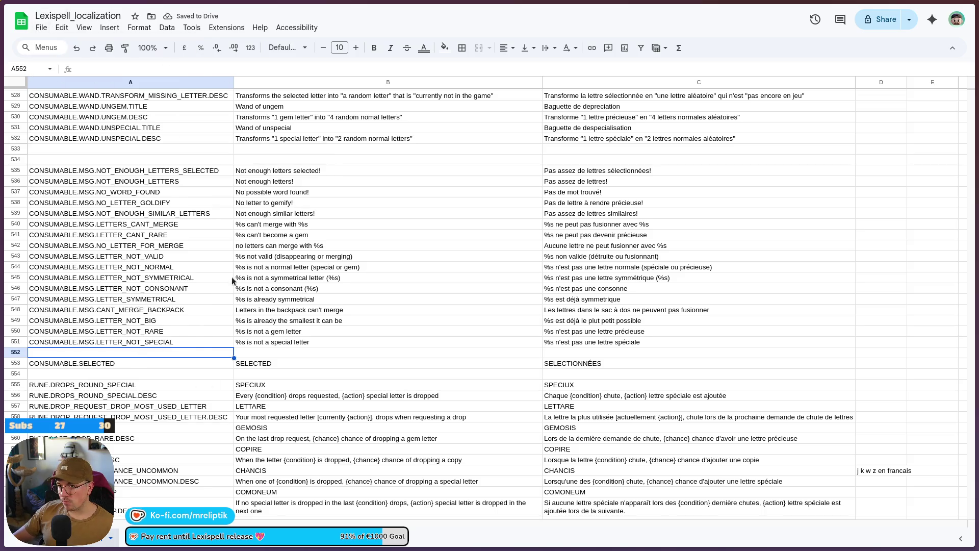
left_click(198, 541)
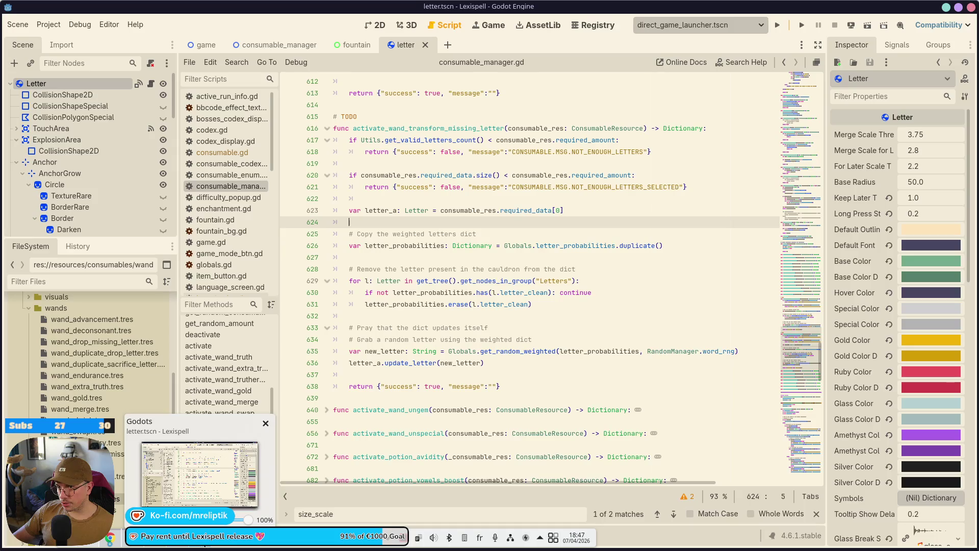
Search consumable_manager.gd for NOT_SPE to find the LETTER_NOT_SPECIAL usage
left_click(263, 44)
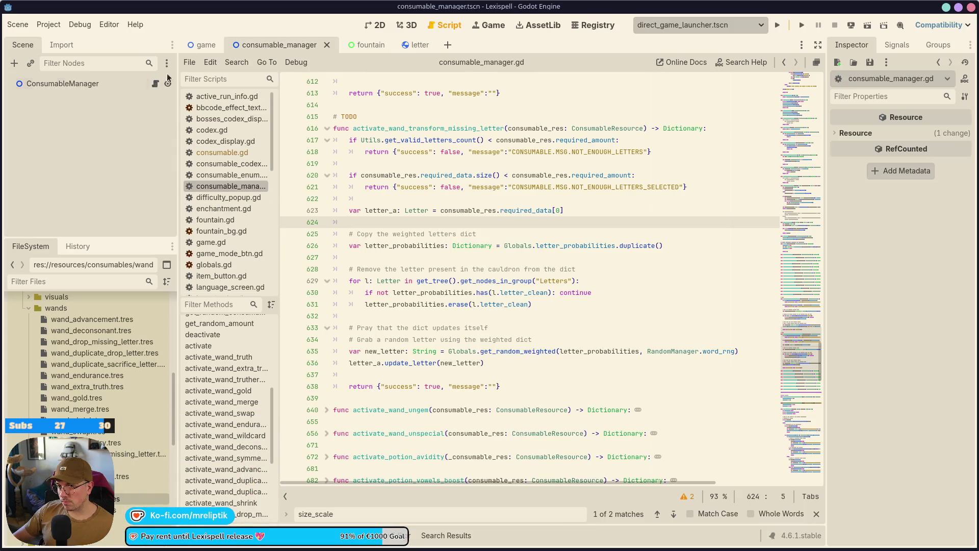
left_click(438, 293)
key("ctrl+f")
type("NOT_SPE")
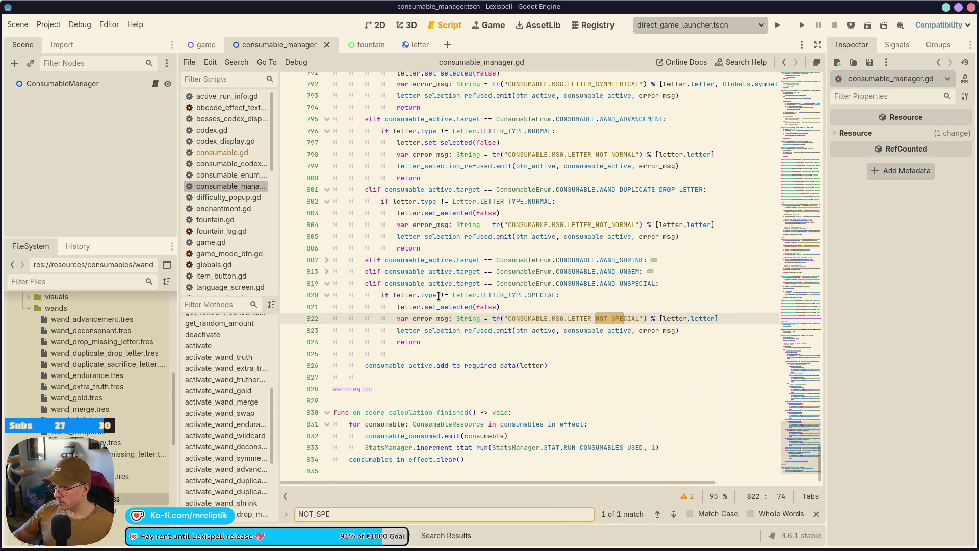
Return to the Godot editor and run the project
mouse_move(114, 534)
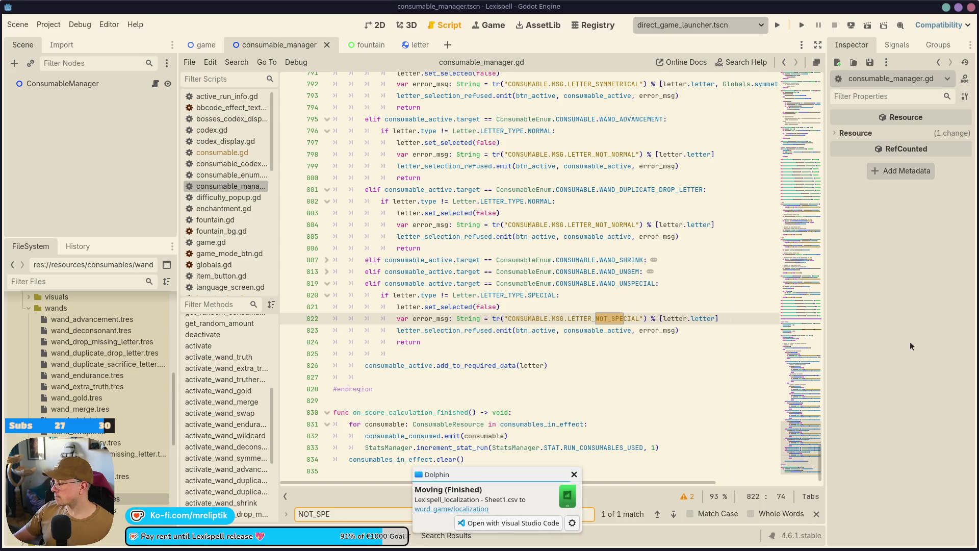
key("alt+Tab")
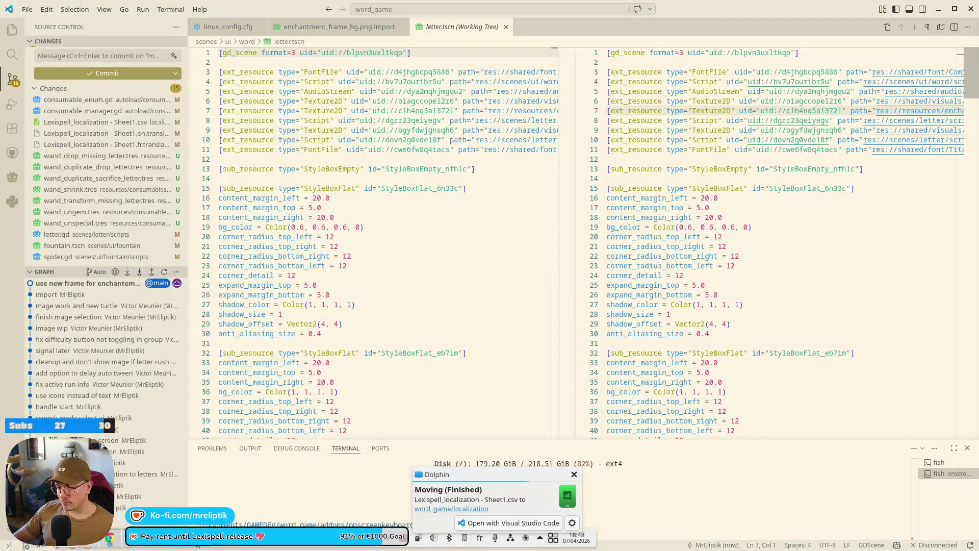
left_click(110, 537)
left_click(136, 545)
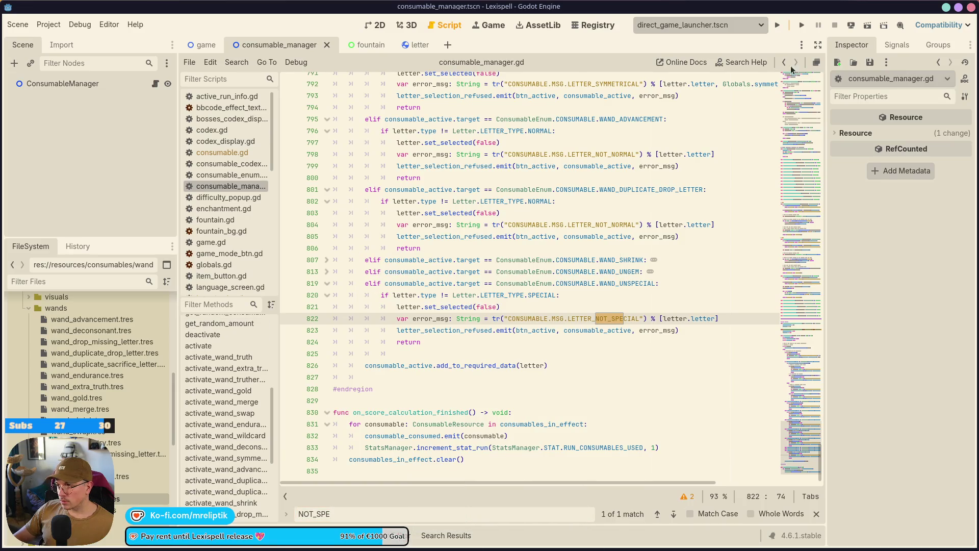
left_click(778, 25)
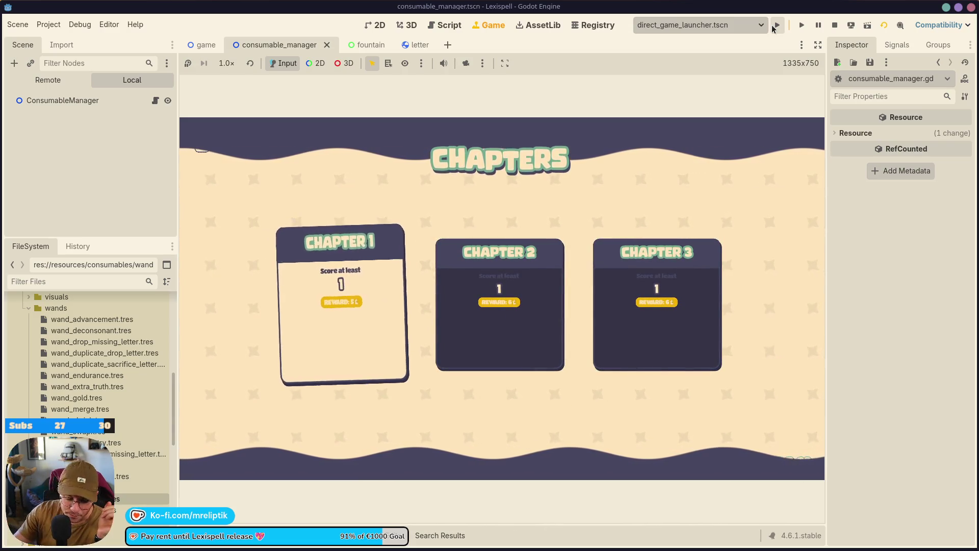
Start Chapter 1 and browse the F1 debug menu of wands, potions and words before resuming
left_click(399, 352)
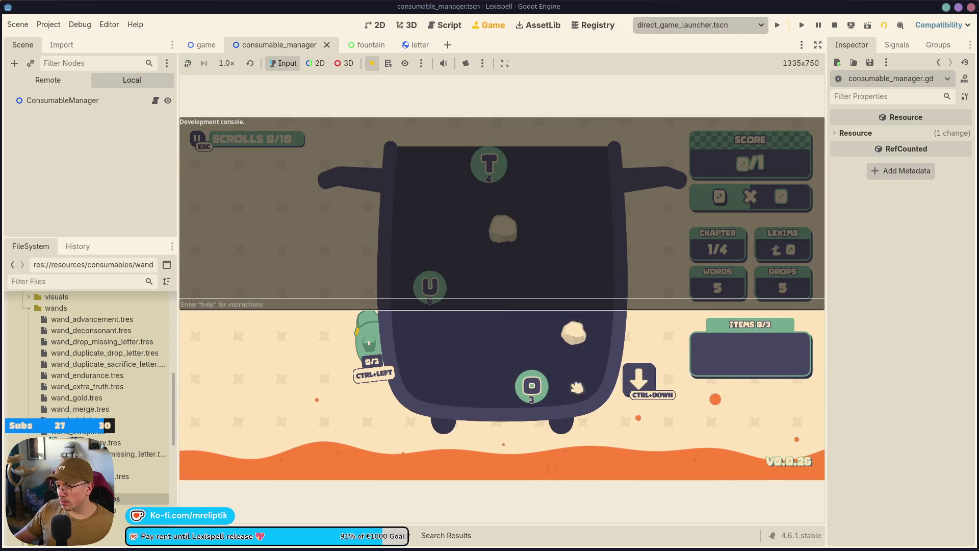
key("F1")
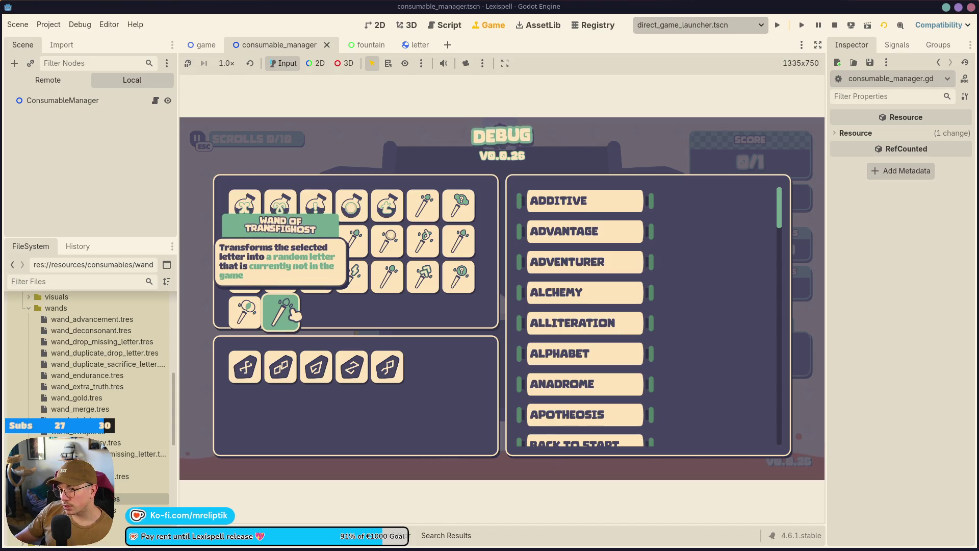
left_click(387, 419)
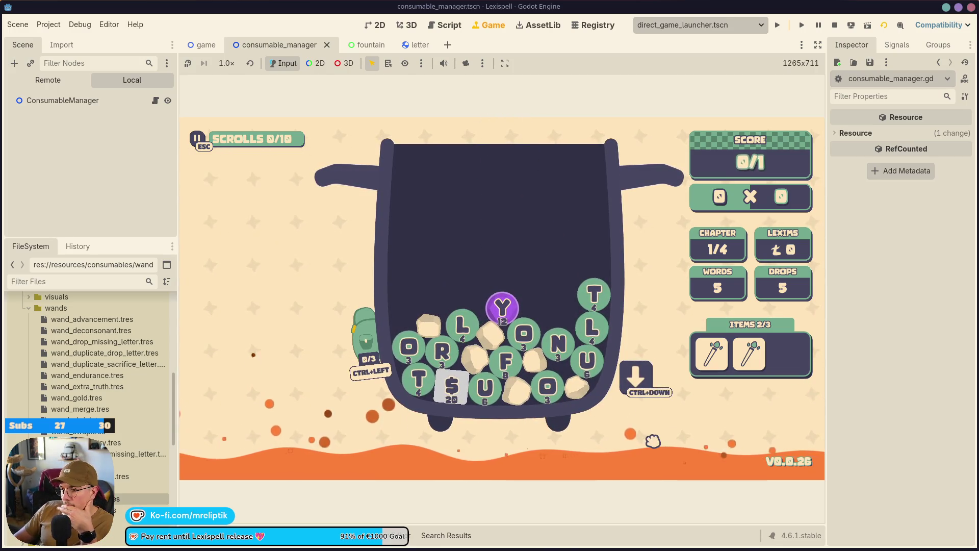
Take a region screenshot of the cauldron of letters
key("Print")
mouse_move(346, 215)
left_mouse_down()
mouse_move(660, 416)
mouse_move(643, 455)
left_mouse_up()
left_click(398, 475)
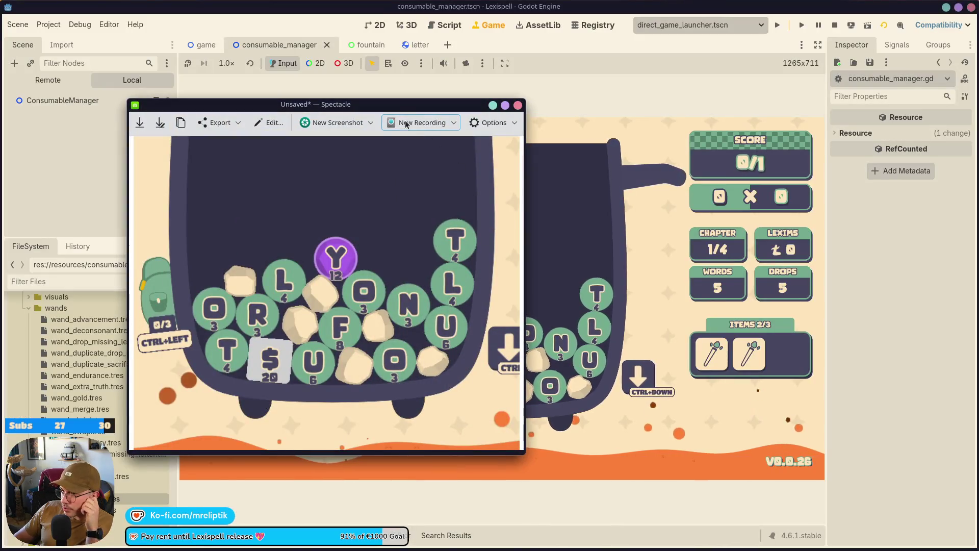
key("Escape")
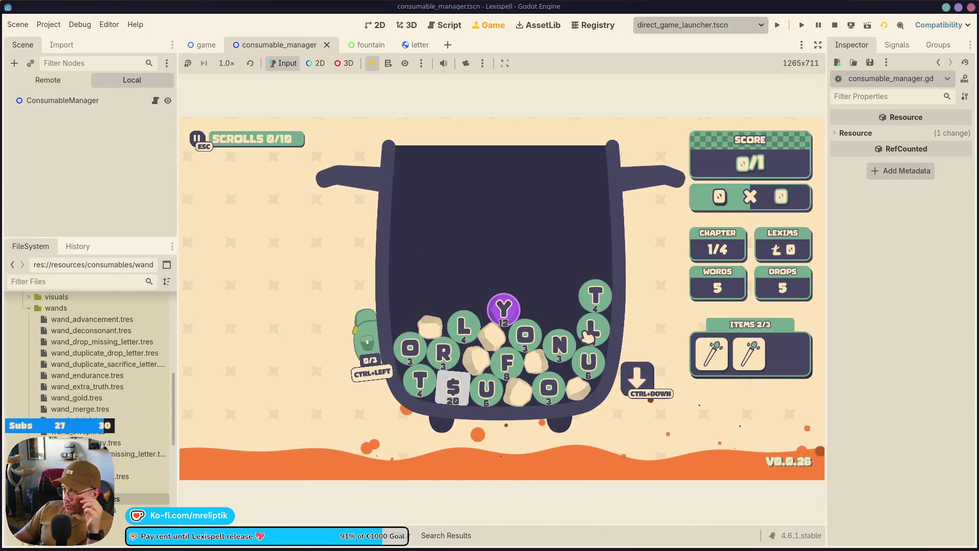
Use the Wand of Ghost to drop new letters, then bring up the game scene
mouse_move(730, 350)
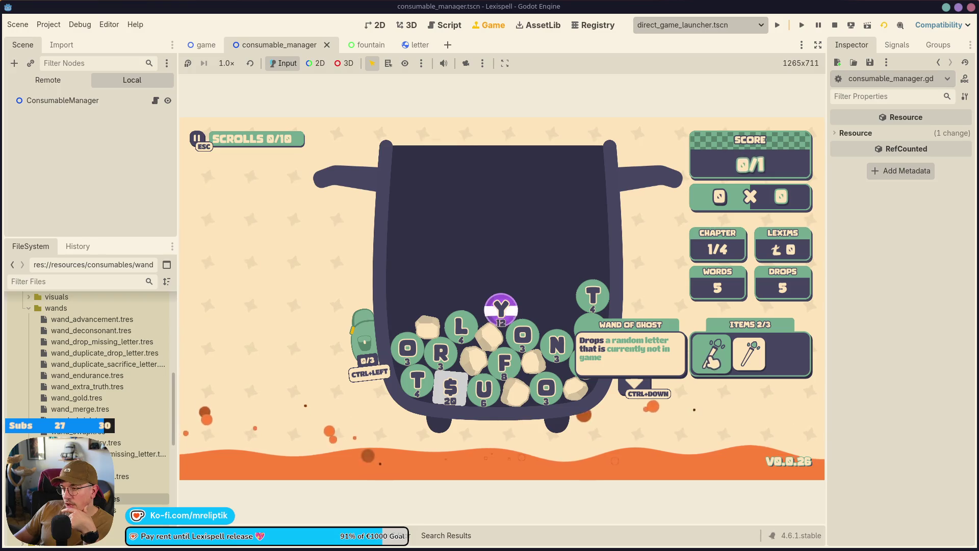
left_click(749, 352)
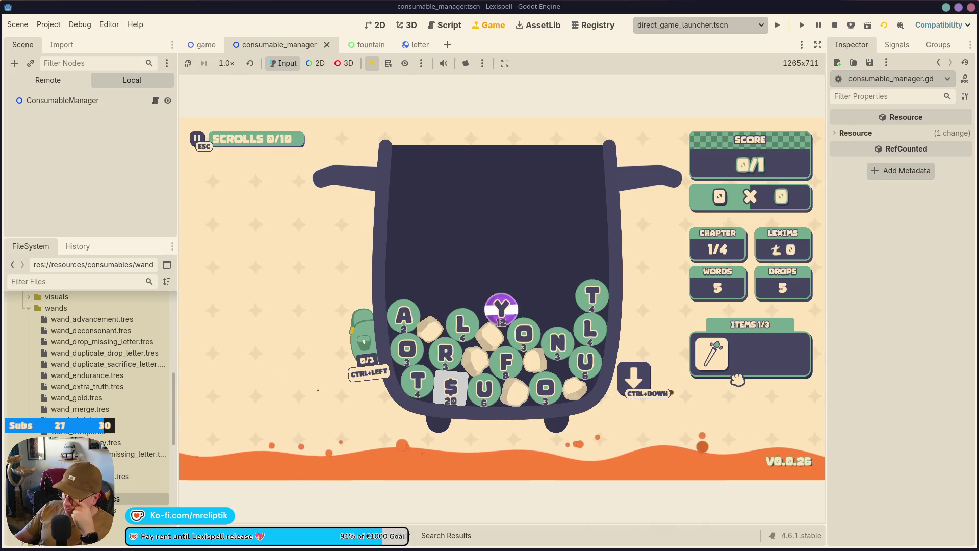
mouse_move(731, 362)
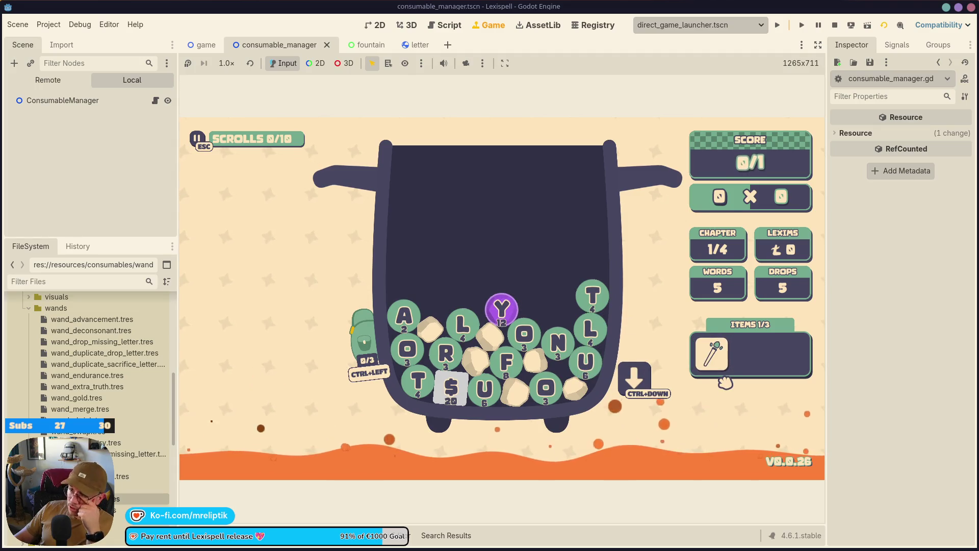
left_click(206, 44)
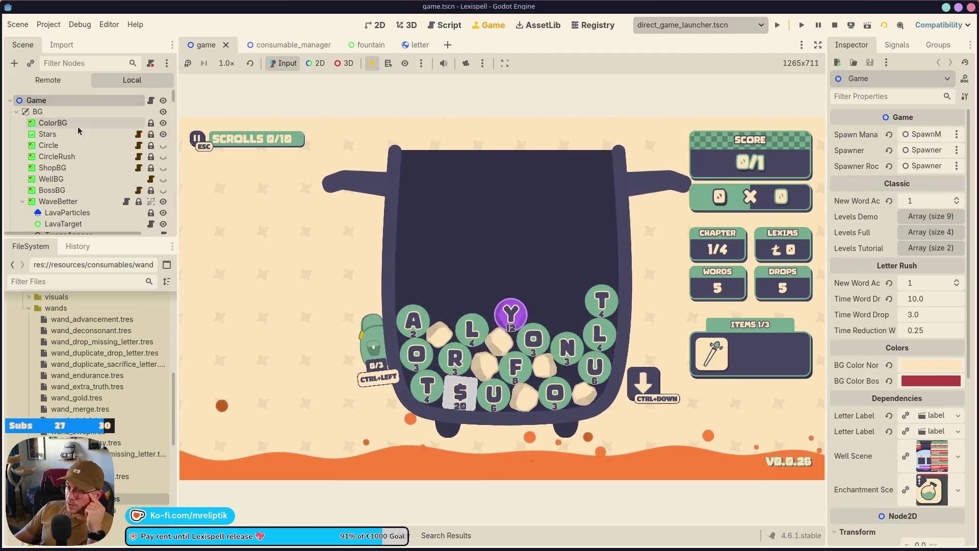
In game.gd, duplicate the treasure console command and rename it to the alphabet command
left_click(150, 100)
scroll(368, 418, "up", 7)
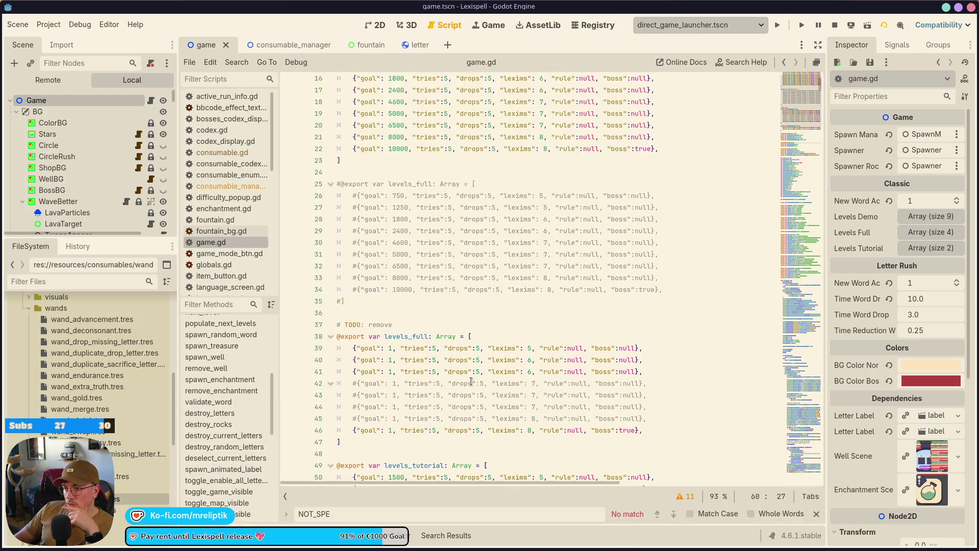
scroll(368, 418, "down", 14)
scroll(369, 418, "down", 20)
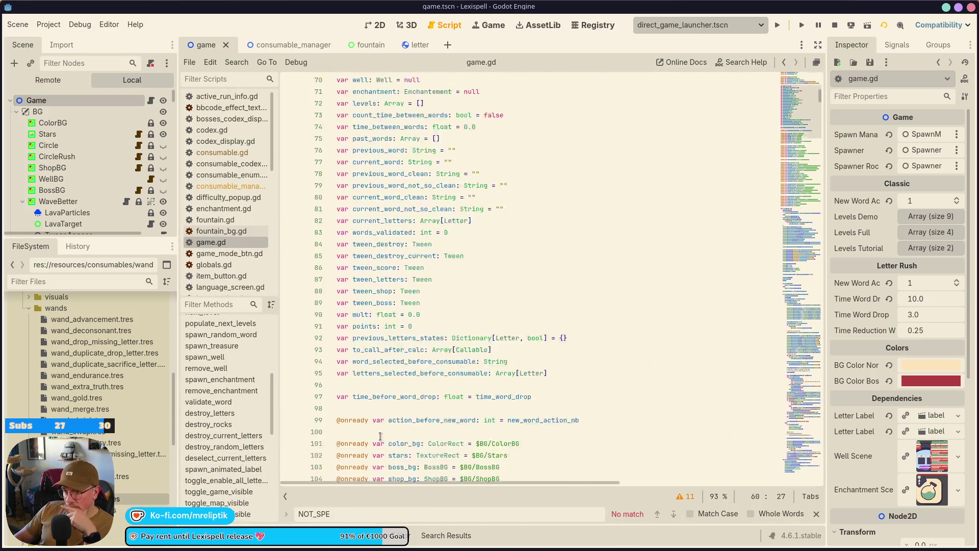
scroll(349, 430, "down", 8)
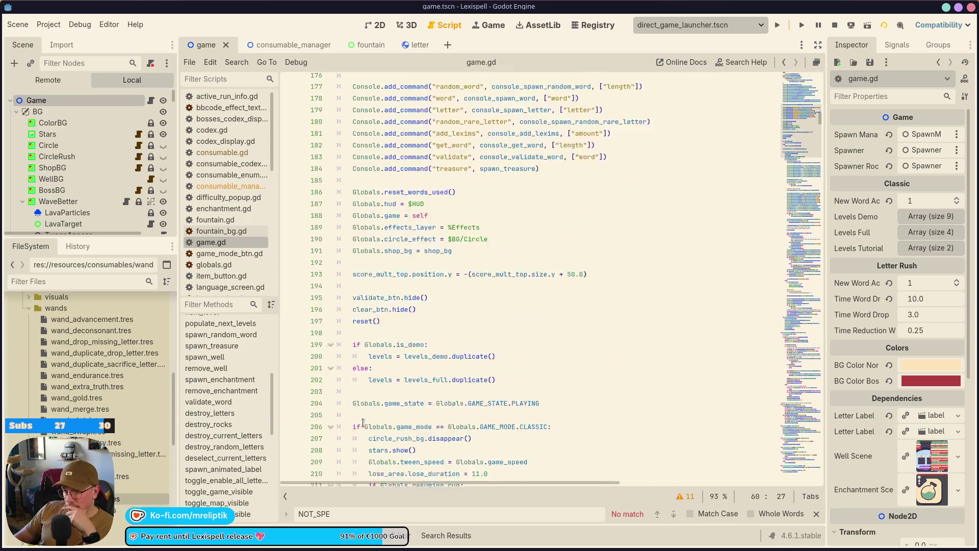
left_click(504, 330)
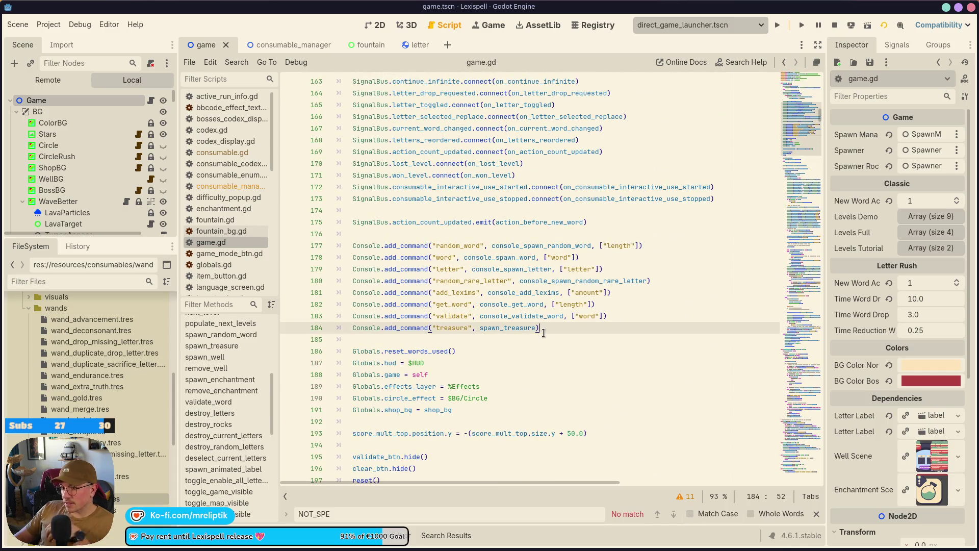
key("ctrl+shift+d")
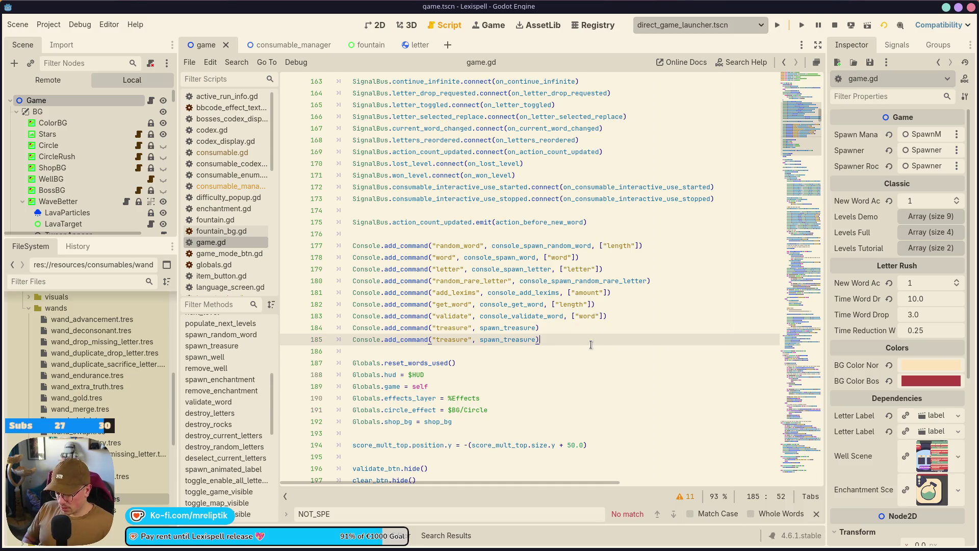
key("ctrl+shift+Right")
type("spoa")
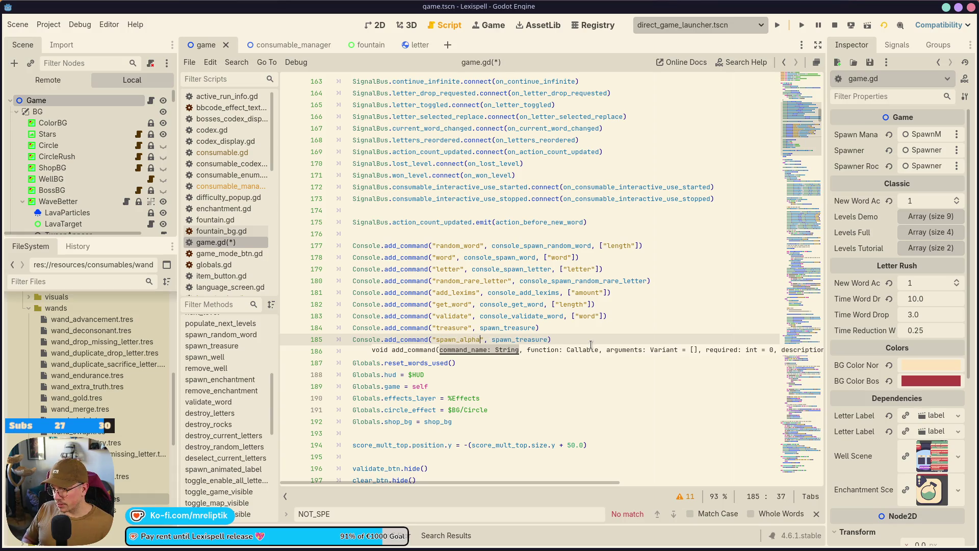
type("bet")
key("ctrl+s")
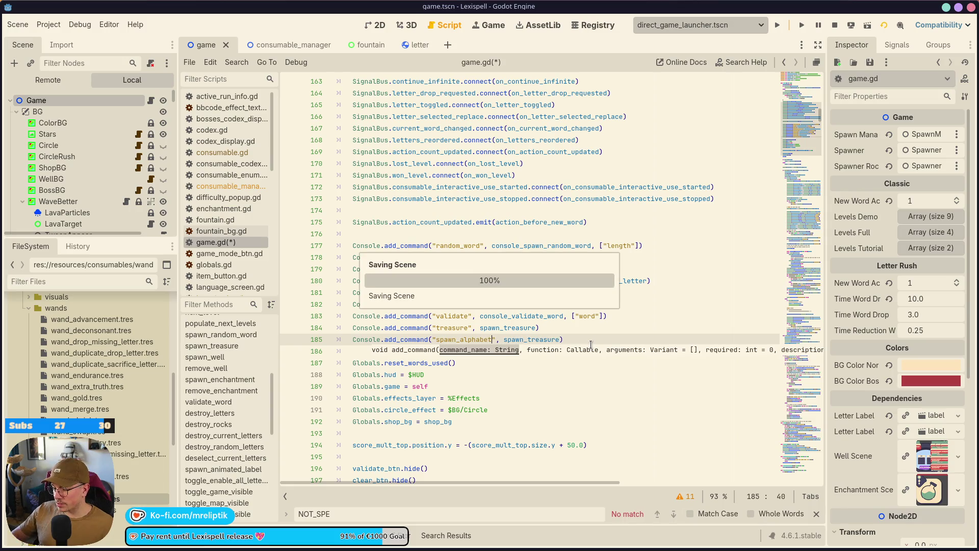
Point the new command's handler to console_spawn_alphabet
left_click(535, 339)
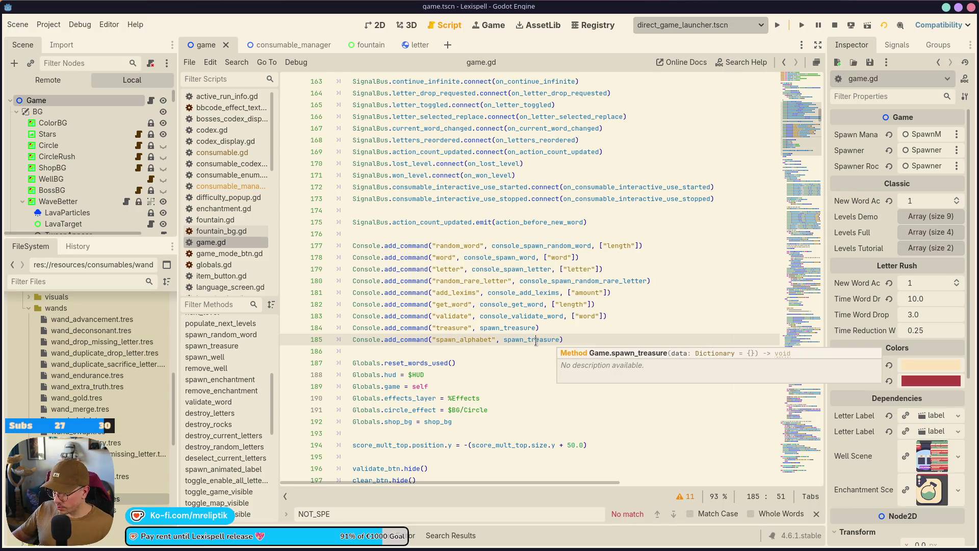
double_click(535, 340)
type("console_")
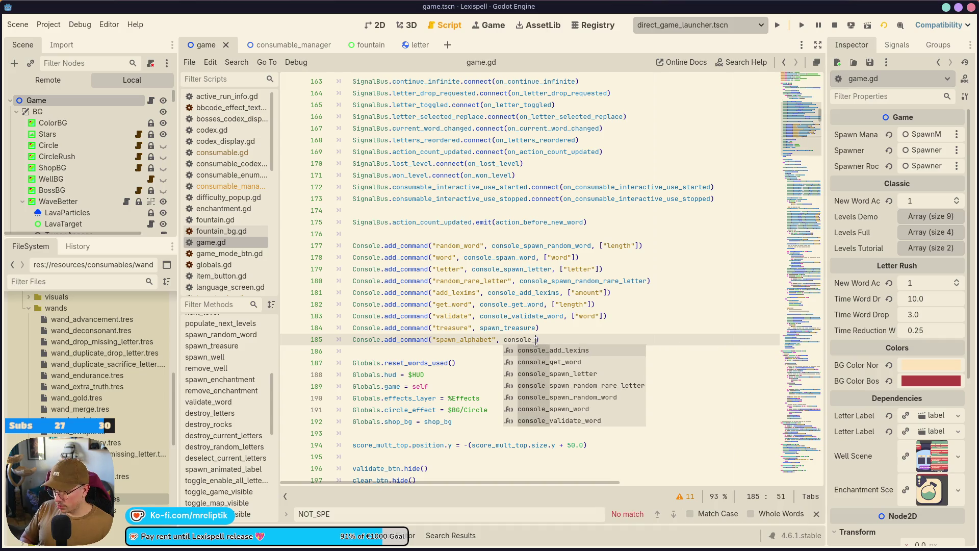
type("spawn_")
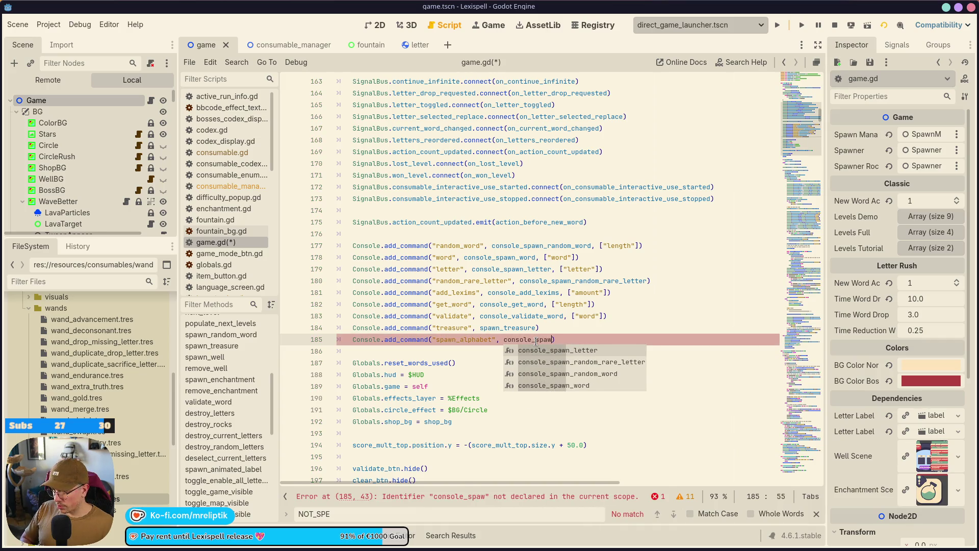
type("alphabet")
key("ctrl+s")
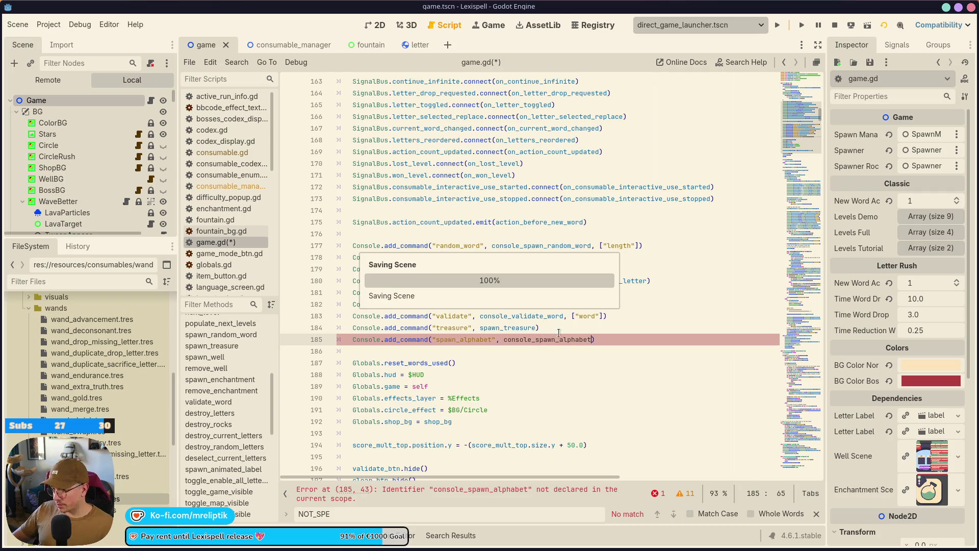
double_click(553, 340)
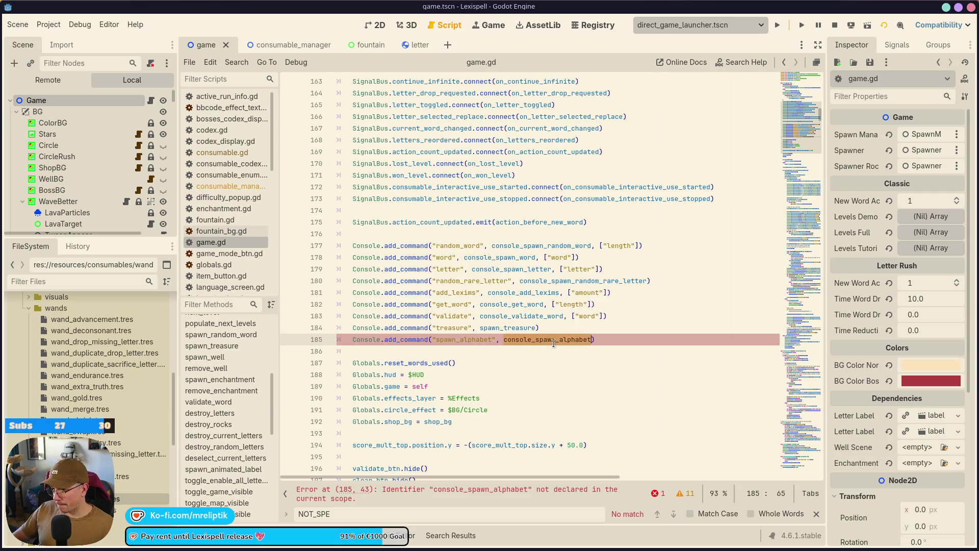
Add 'func console_spawn_alphabet() -> void:' below the console_validate_word function
left_click(517, 292)
double_click(530, 317)
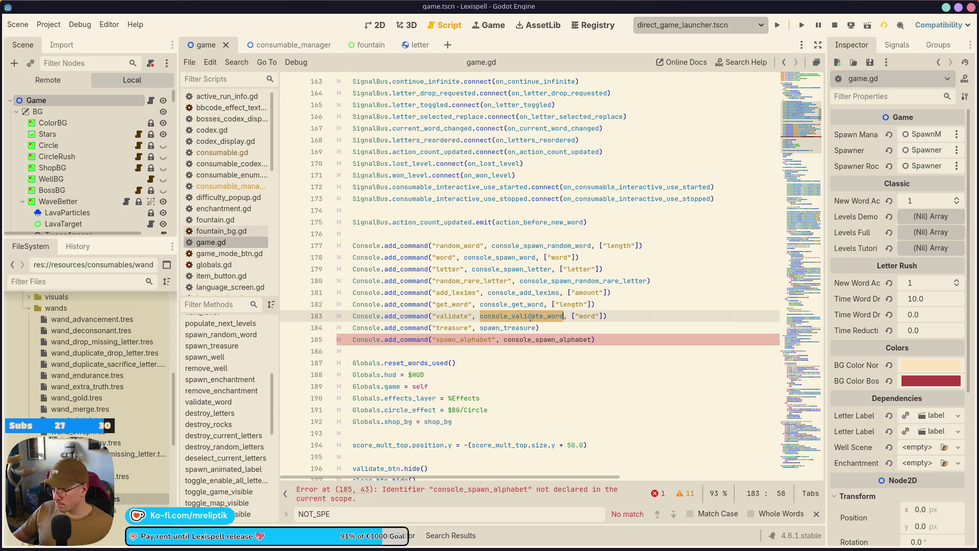
left_click(509, 318, "ctrl")
left_click(362, 376)
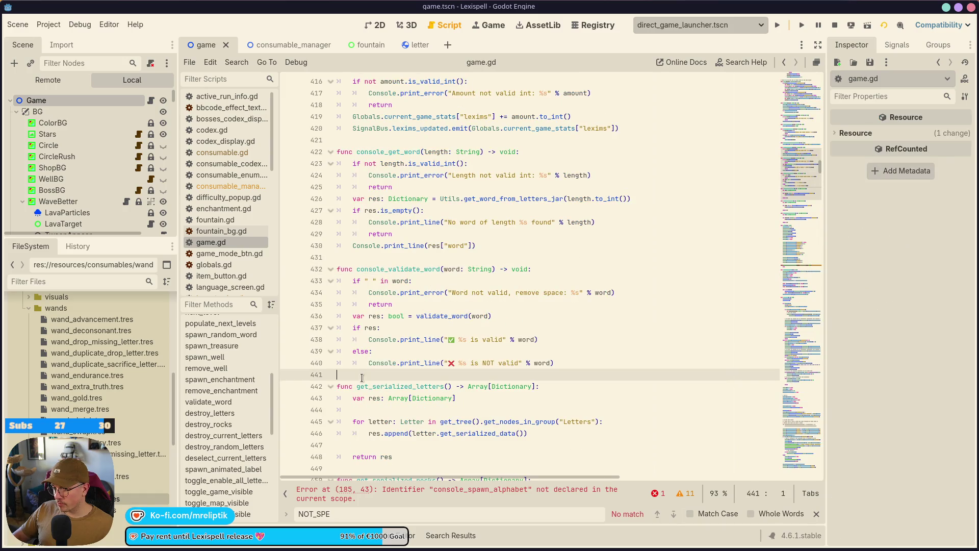
key("Return")
key("Return")
key("Up")
type("func console_spawn_alphabet() ")
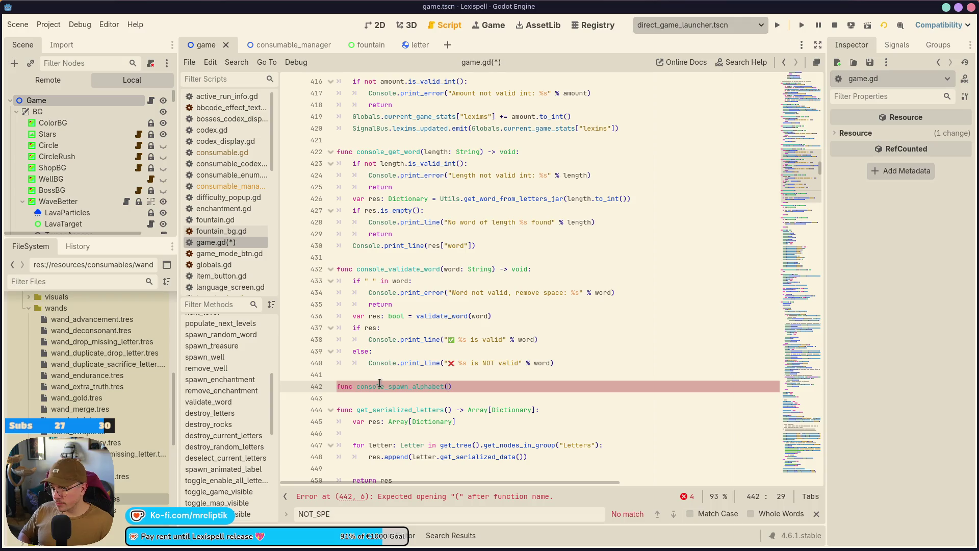
type("-> void:")
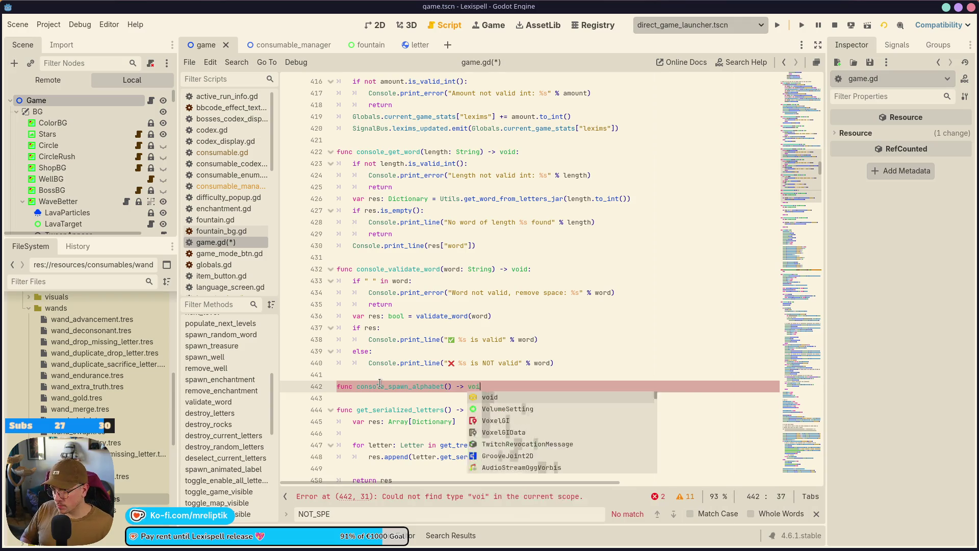
key("Return")
Copy the rare letter spawn line into the new function's body
scroll(502, 226, "up", 7)
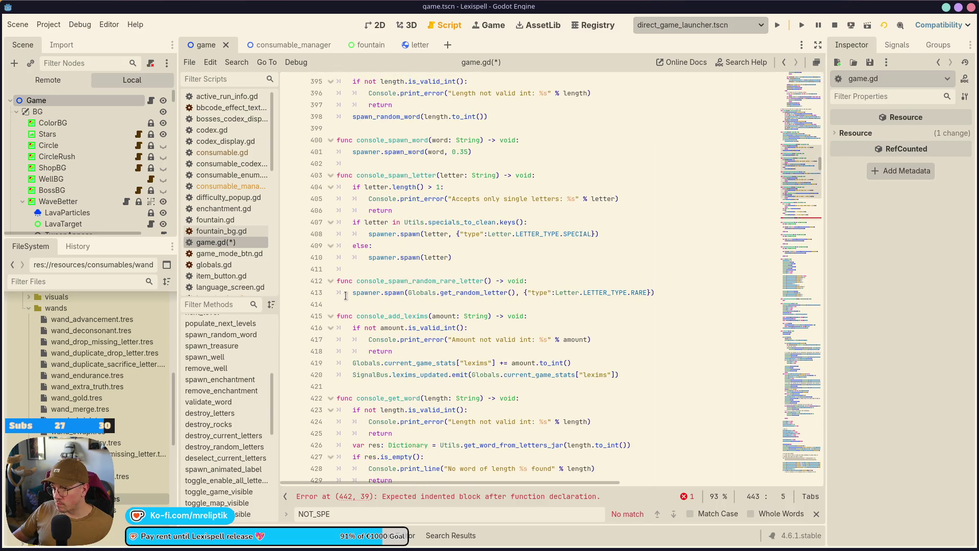
left_click_drag(351, 293, 695, 291)
key("ctrl+c")
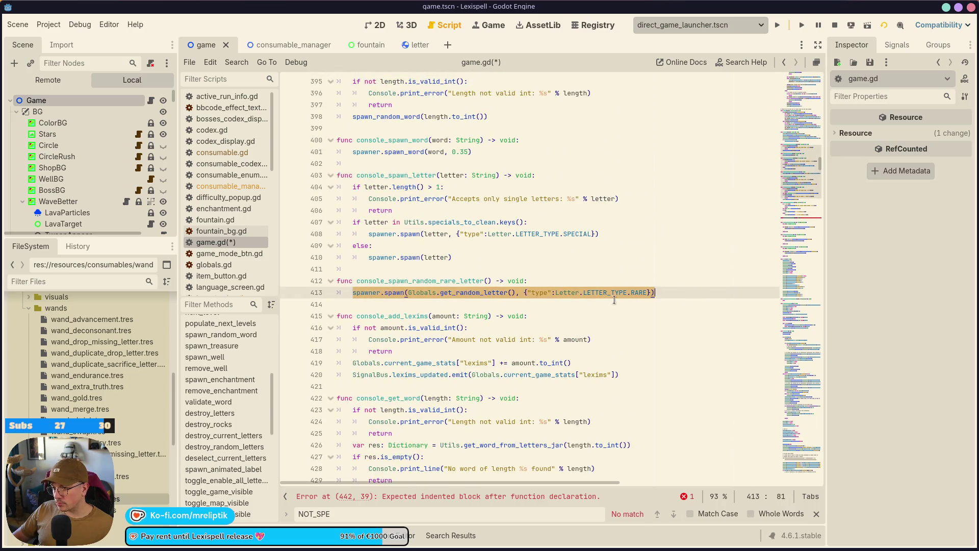
scroll(614, 299, "down", 7)
left_click(379, 400)
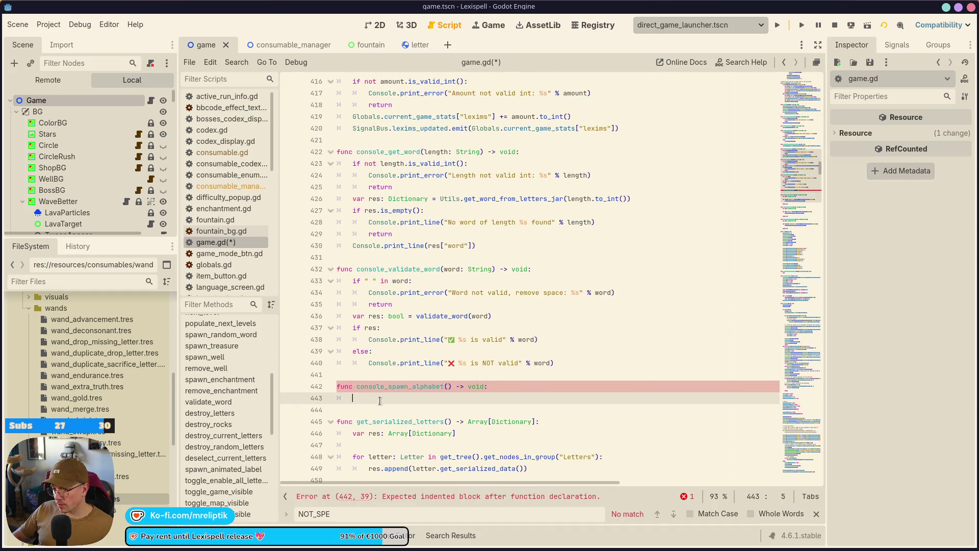
key("ctrl+v")
key("ctrl+shift+Return")
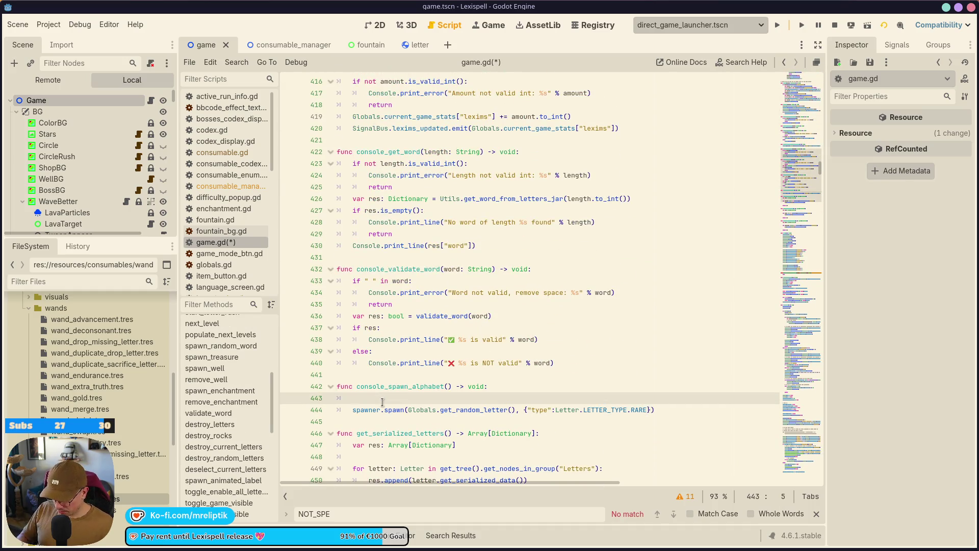
Wrap it in a loop over each letter l: String in Globals.alphabet
type("for le")
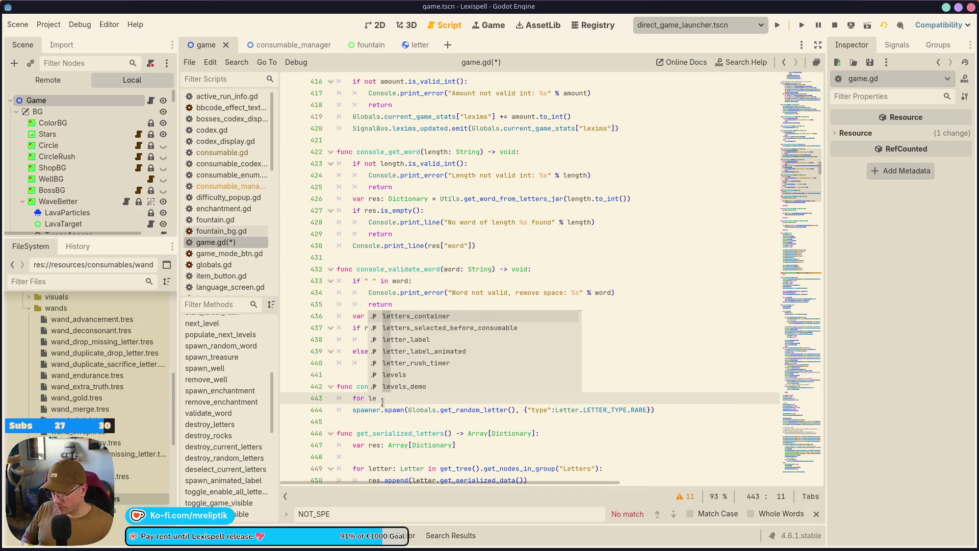
key("BackSpace")
type(": String in Globals")
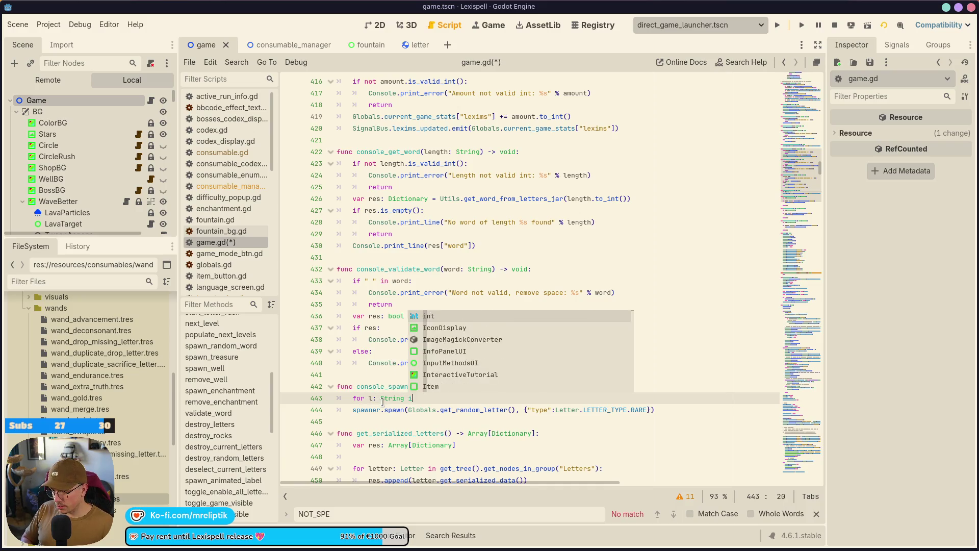
type(".alphabet:")
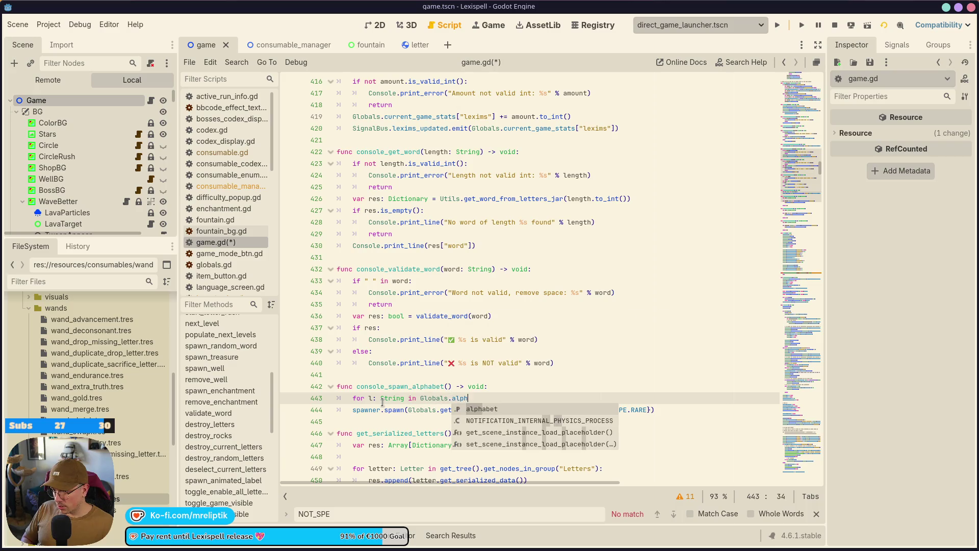
key("Down")
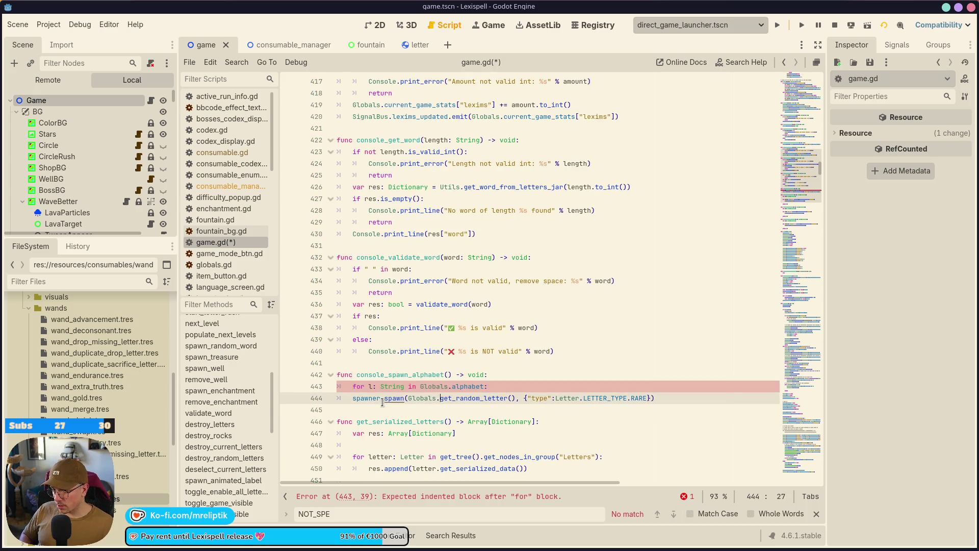
Indent the spawn call and replace its random letter argument with l
key("Tab")
key("ctrl+Right")
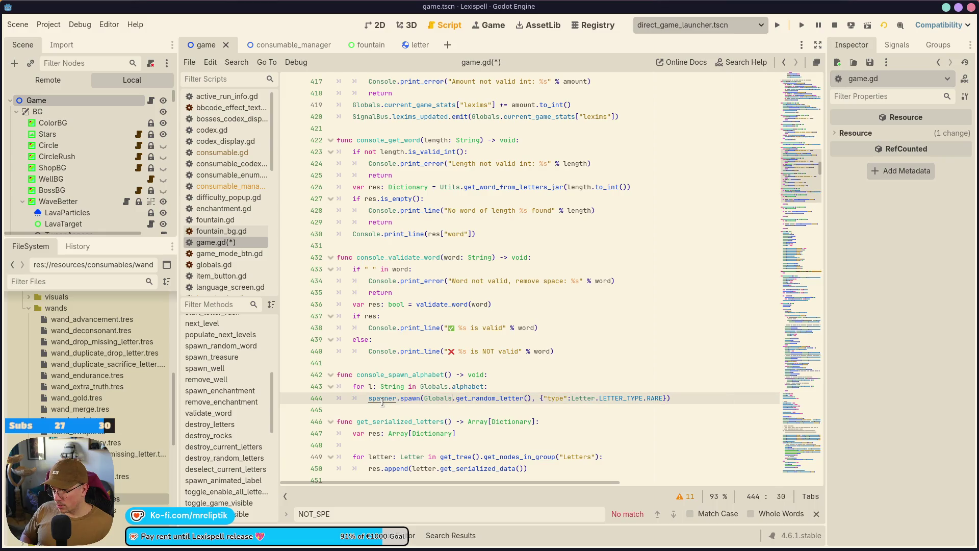
key("ctrl+shift+Right")
key("ctrl+shift+Right")
key("ctrl+shift+Right")
key("ctrl+shift+Left")
key("ctrl+shift+Left")
key("ctrl+shift+Left")
key("ctrl+shift+Right")
key("ctrl+shift+Right")
key("BackSpace")
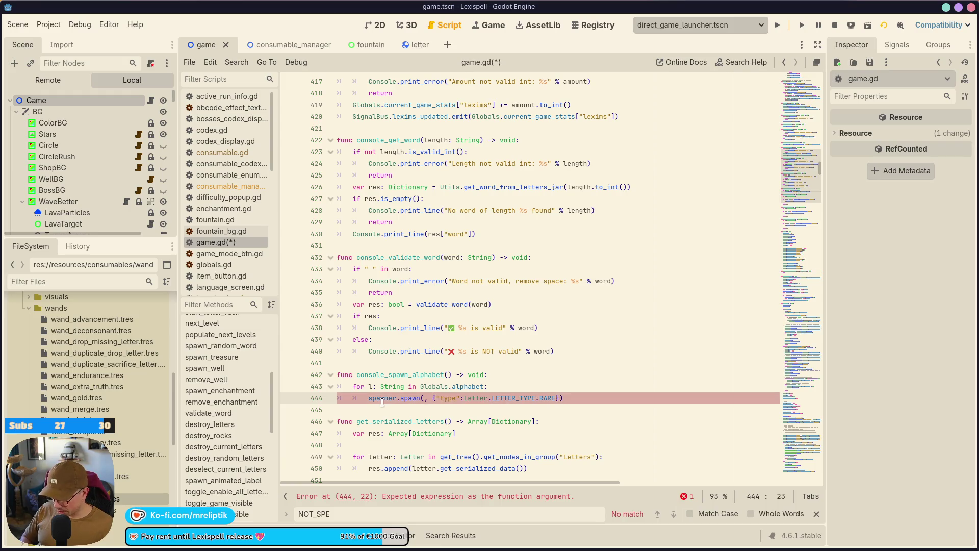
type("l")
key("ctrl+s")
Change the spawned letter type from RARE to NORMAL and save game.gd
key("Delete")
key("Delete")
key("Delete")
type(".NO")
key("Return")
key("ctrl+s")
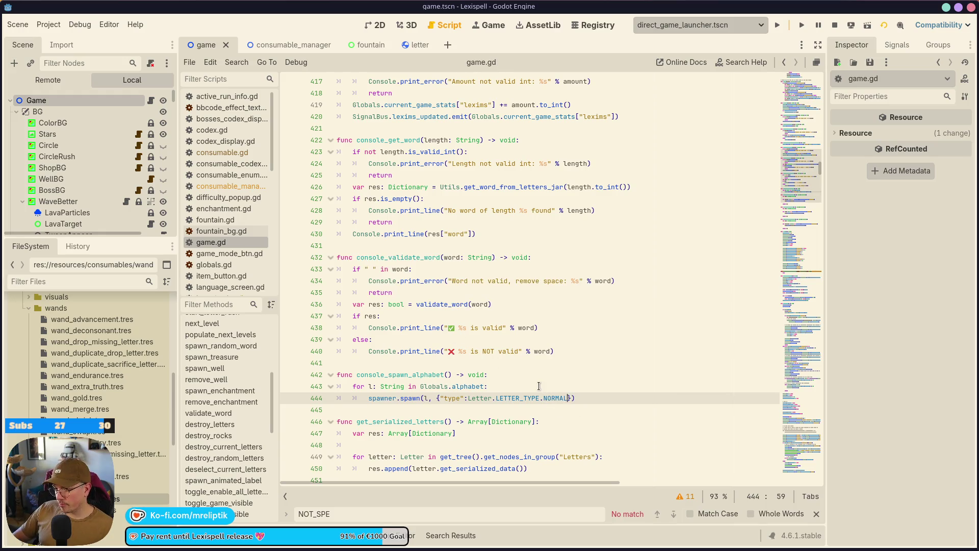
left_click(539, 386)
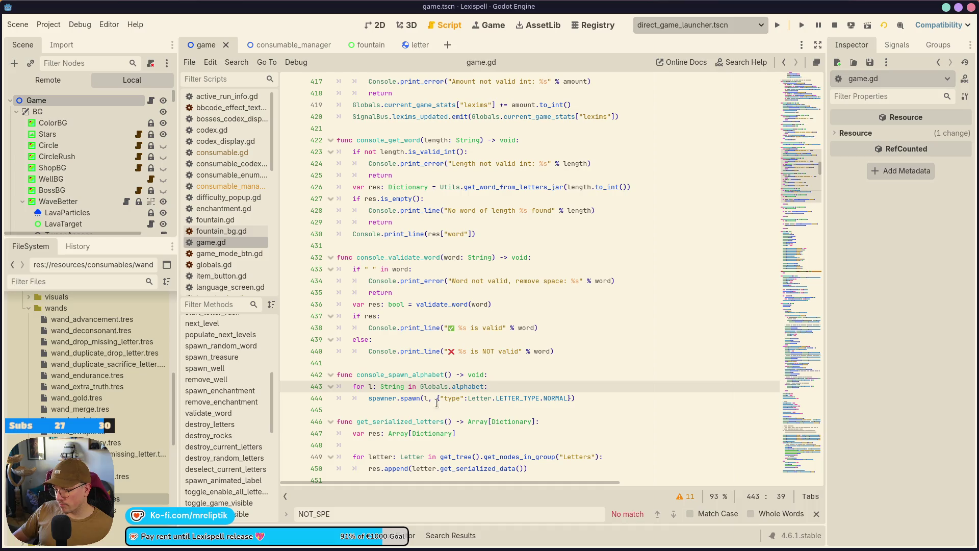
left_click(411, 398)
key("ctrl+s")
left_click(413, 363)
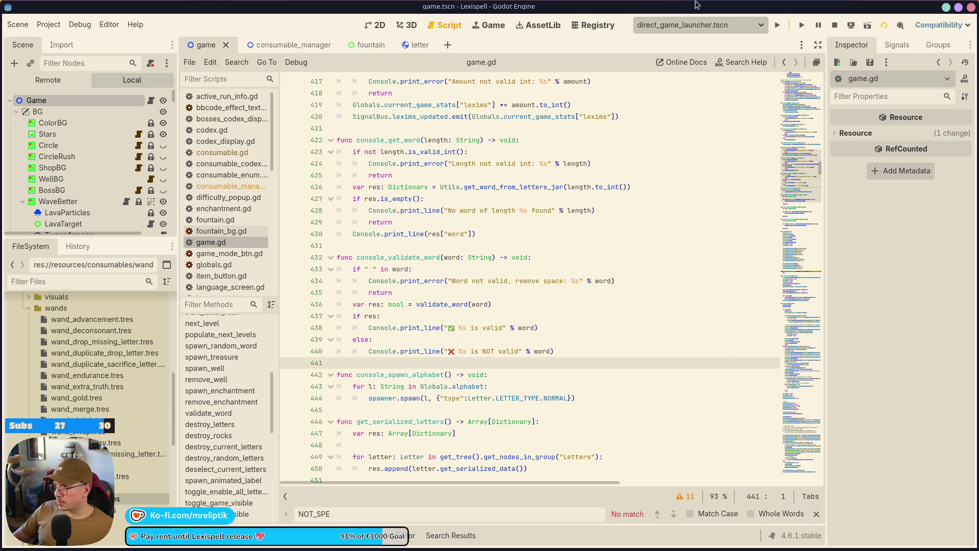
left_click(493, 26)
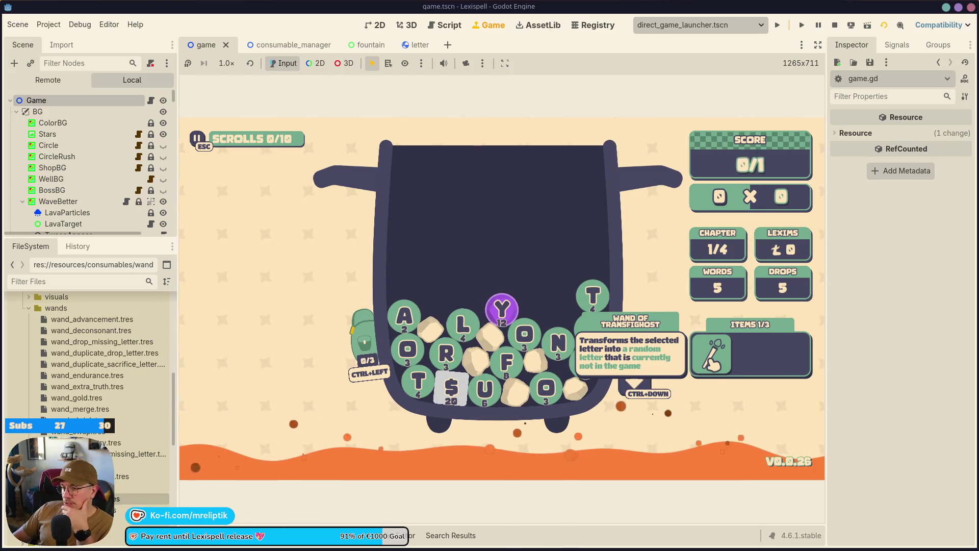
Transform the T tile with the Wand of Transfighost, grab another from the debug menu, transform L
left_click(713, 354)
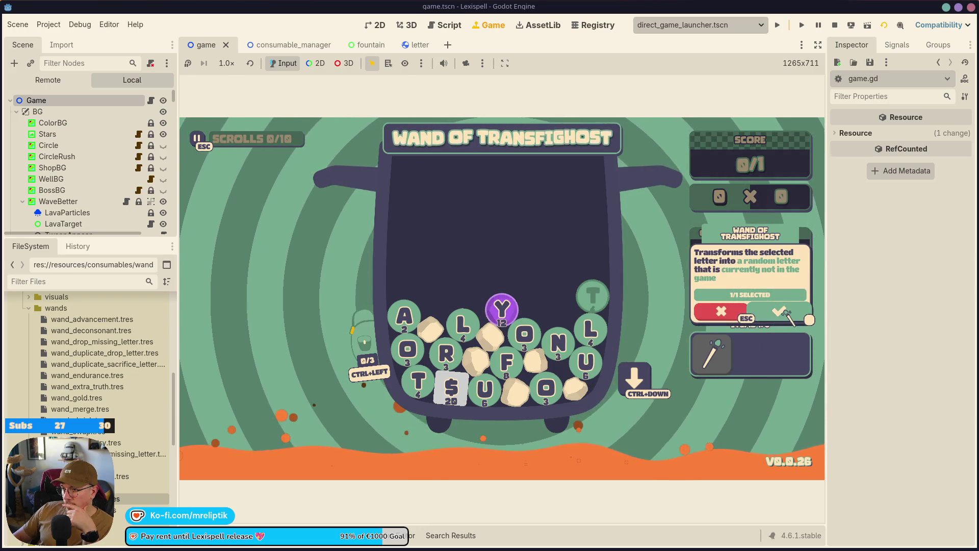
left_click(780, 312)
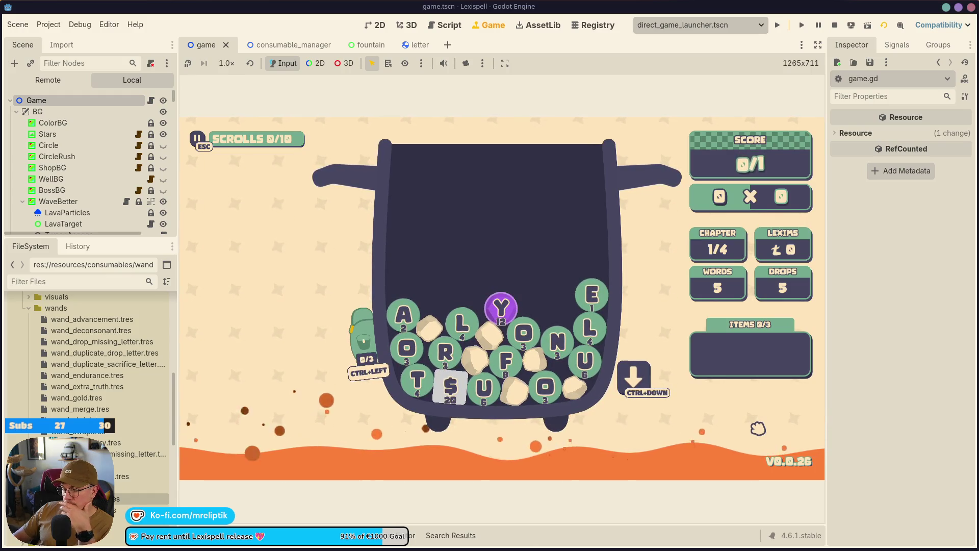
key("grave")
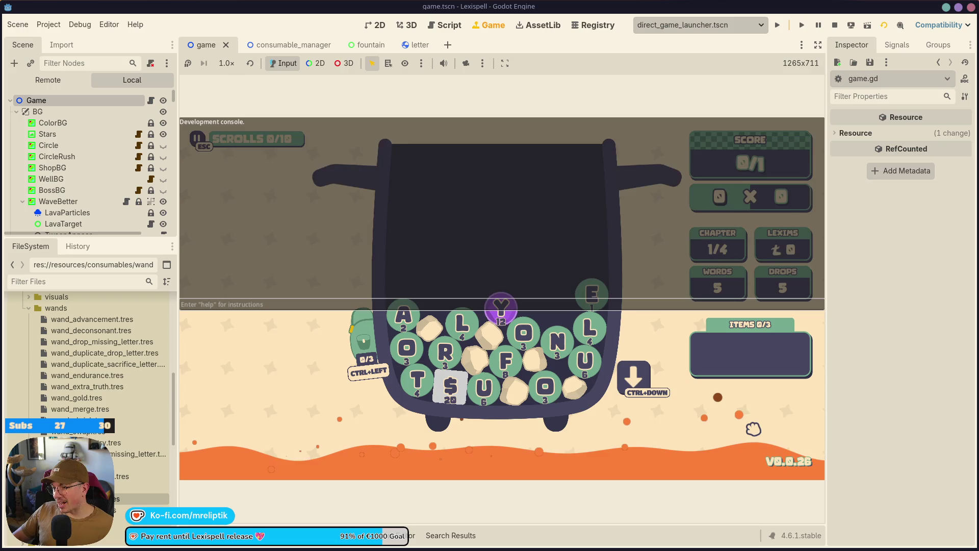
key("F1")
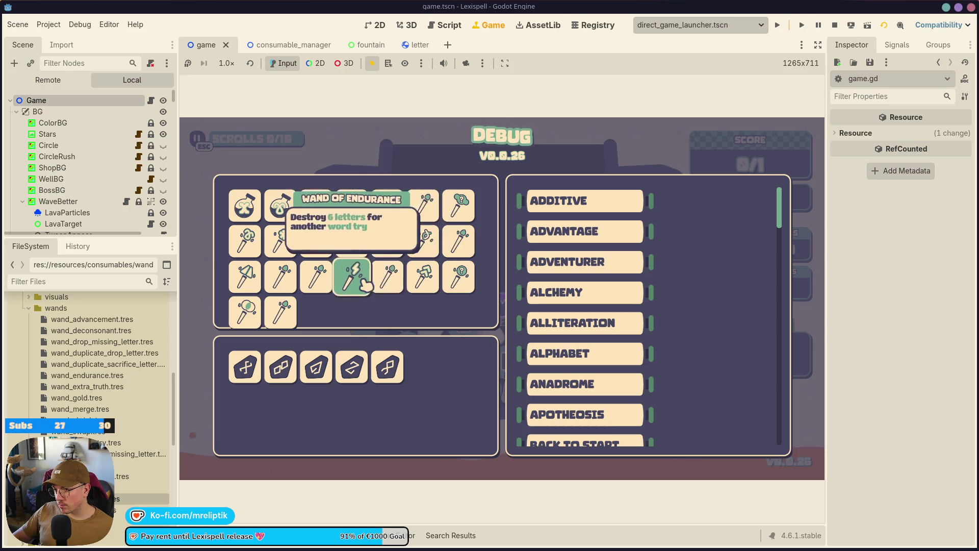
left_click(283, 319)
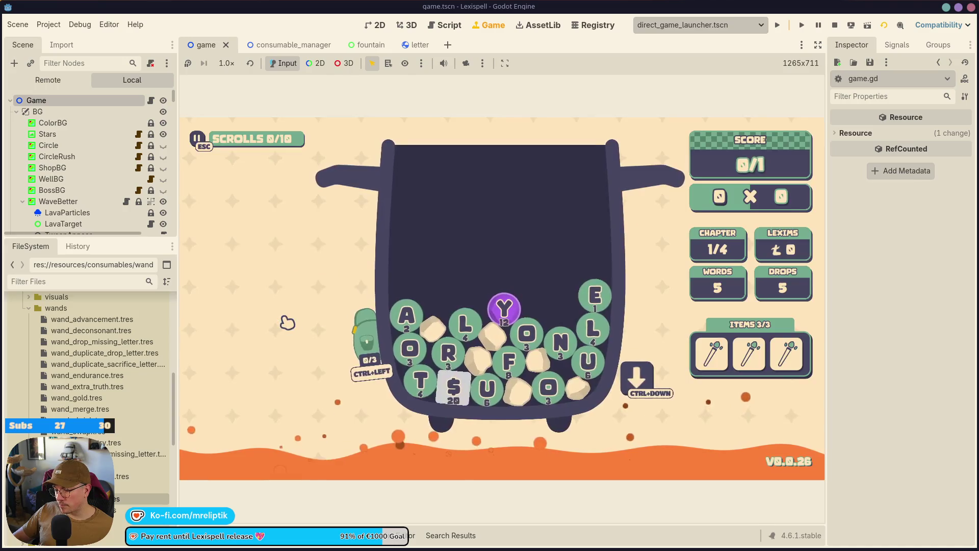
left_click(591, 329)
left_click(799, 309)
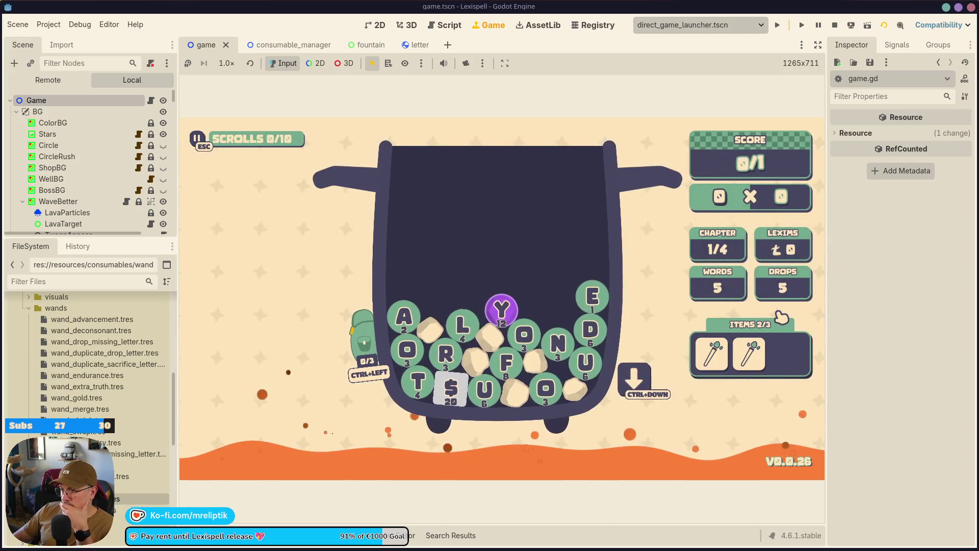
Transform the U tile, then take another Transfighost wand and transform the O tile
left_click(714, 357)
left_click(587, 362)
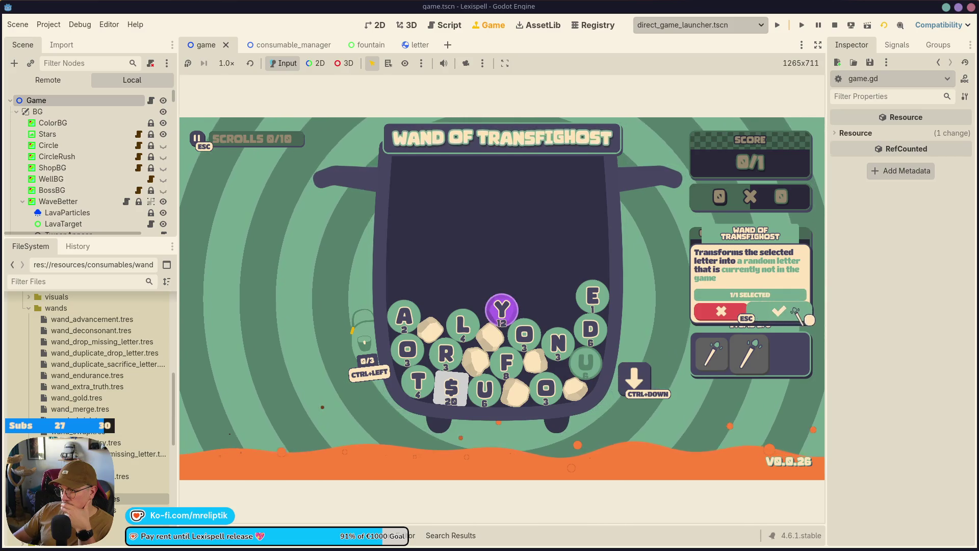
left_click(796, 312)
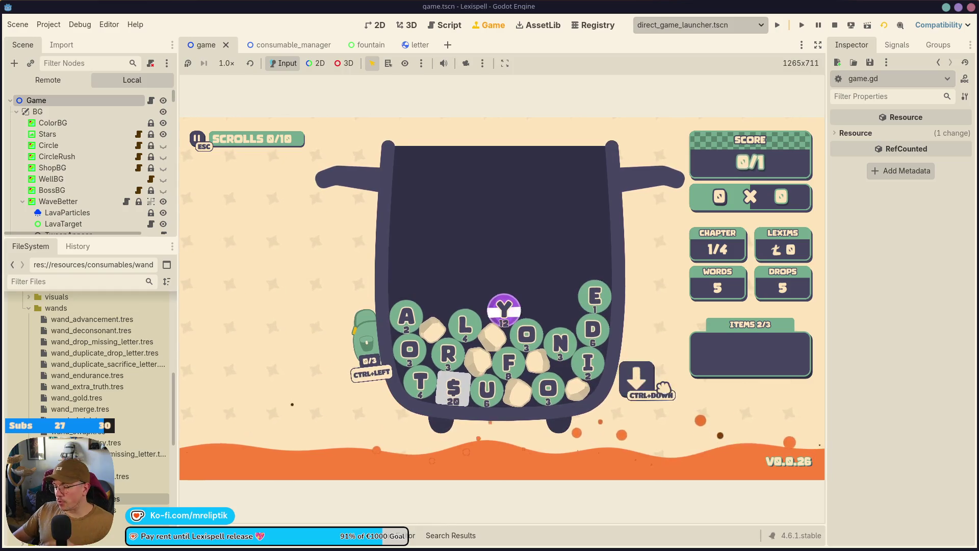
key("F1")
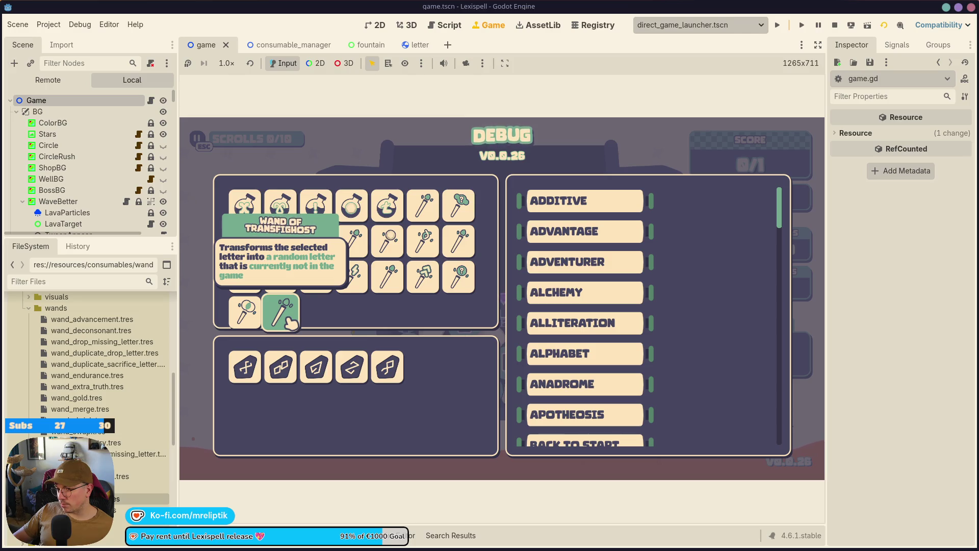
left_click(285, 318)
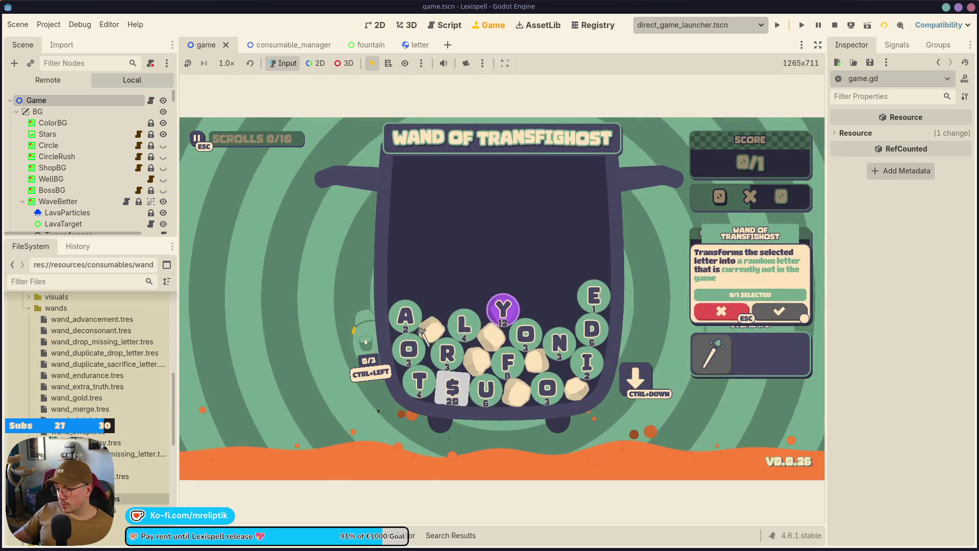
left_click(410, 351)
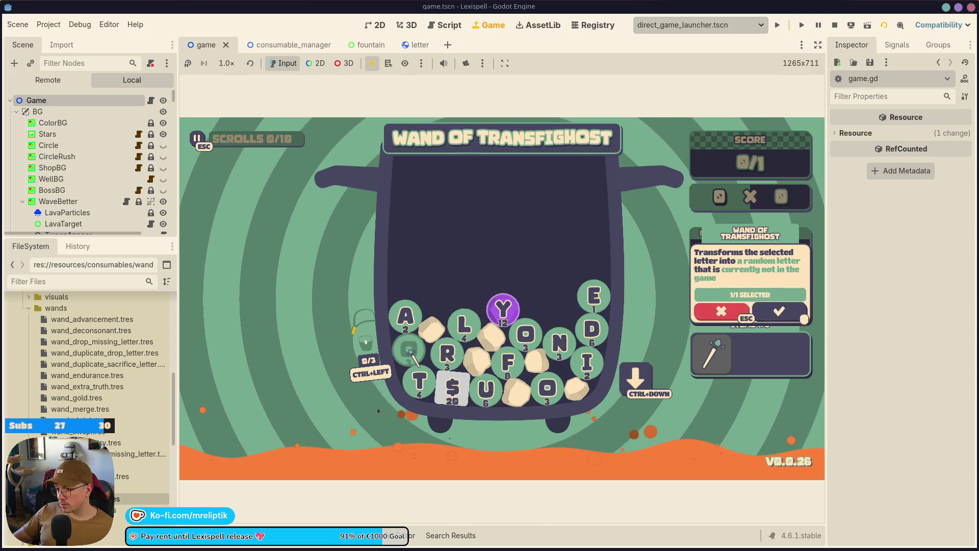
left_click(779, 312)
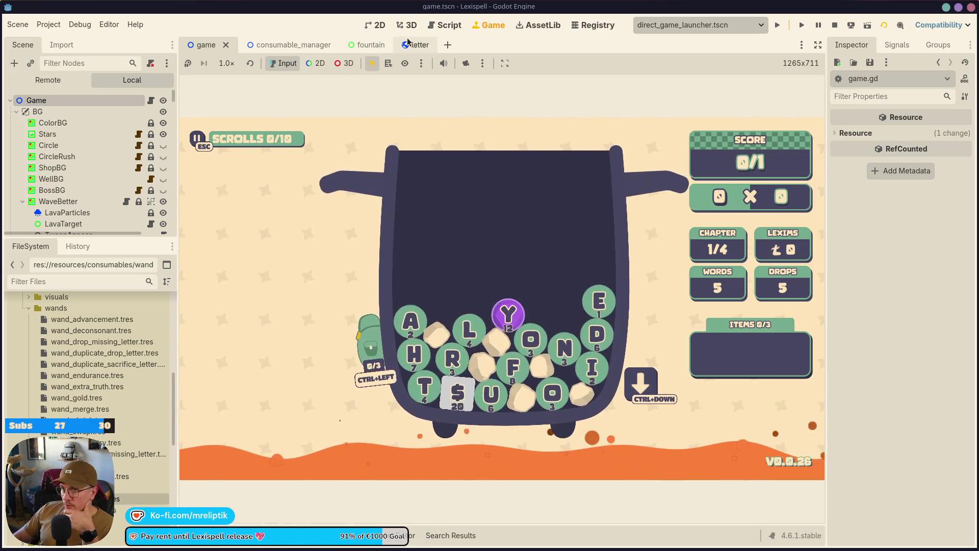
Open consumable_manager.gd from the consumable_manager scene and select the LETTER_NOT_SPECIAL message key
left_click(374, 23)
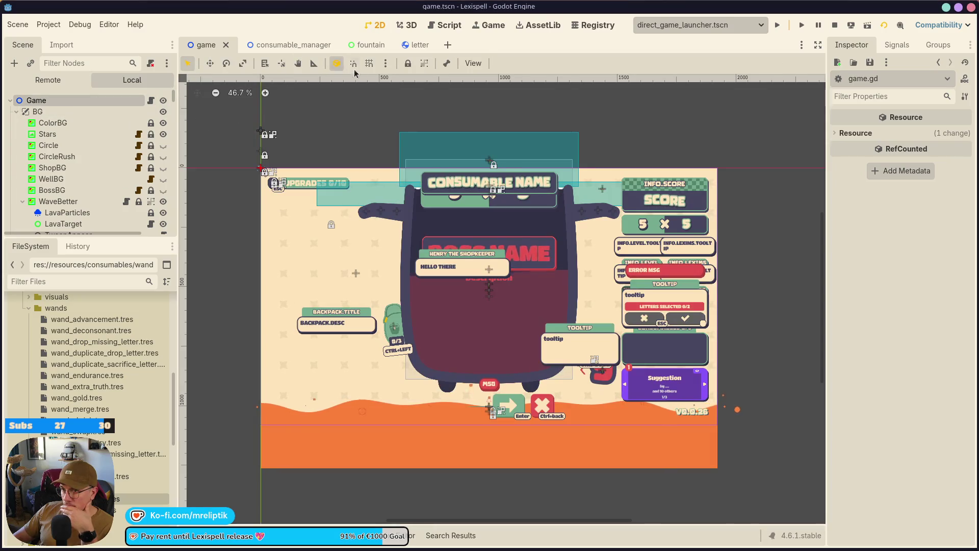
left_click(173, 544)
left_click(174, 545)
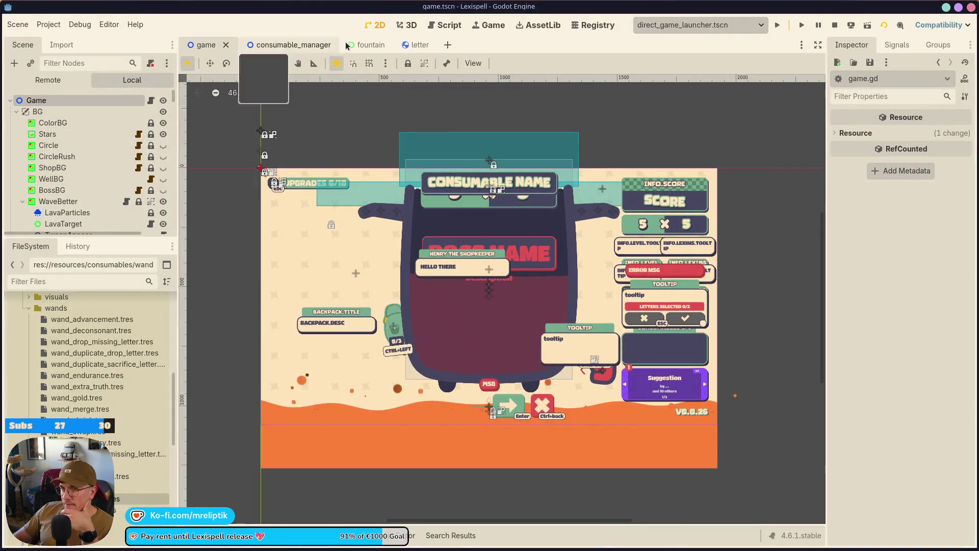
left_click(288, 43)
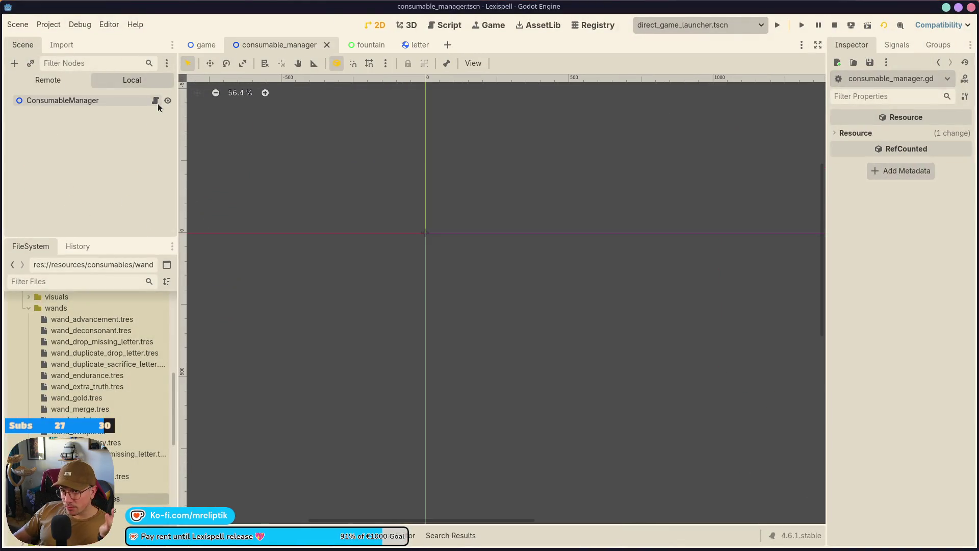
left_click(155, 100)
left_click(512, 339)
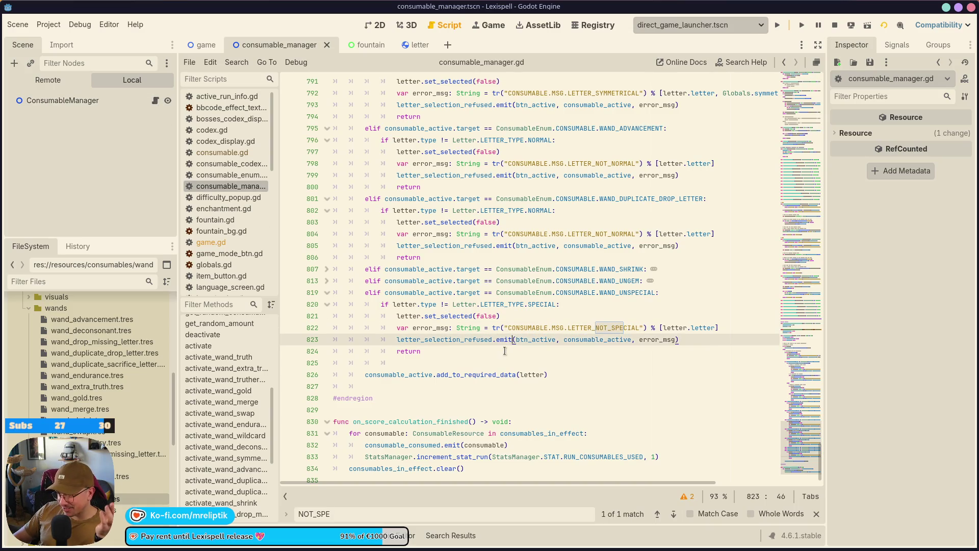
double_click(593, 327)
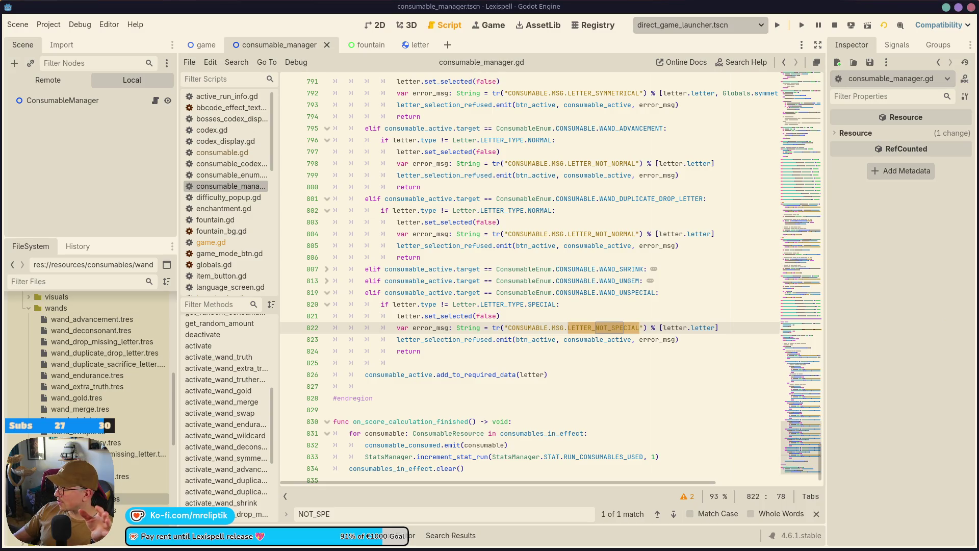
Fold the WAND_UNSPECIAL validation block at line 819 and run the game
left_click(513, 293)
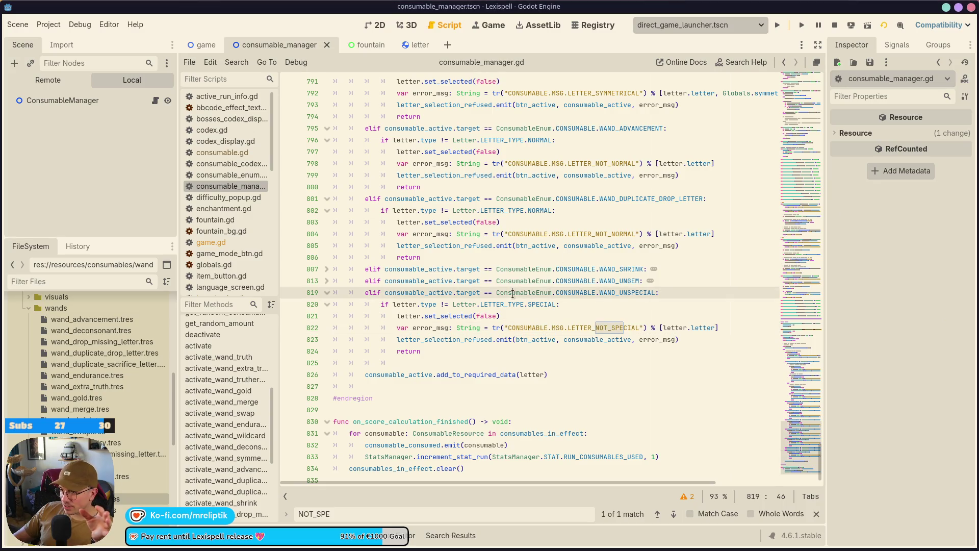
left_click(327, 293)
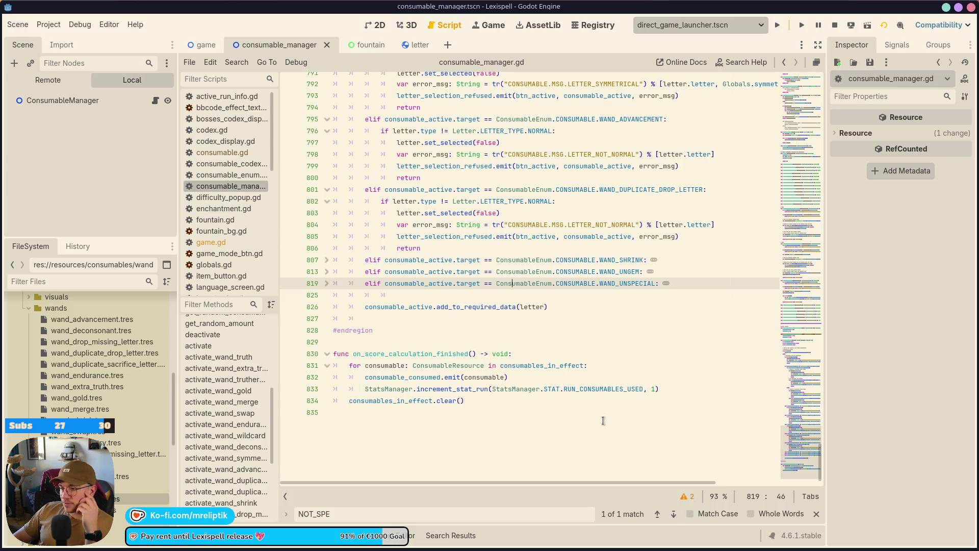
scroll(486, 365, "up", 5)
left_click(773, 33)
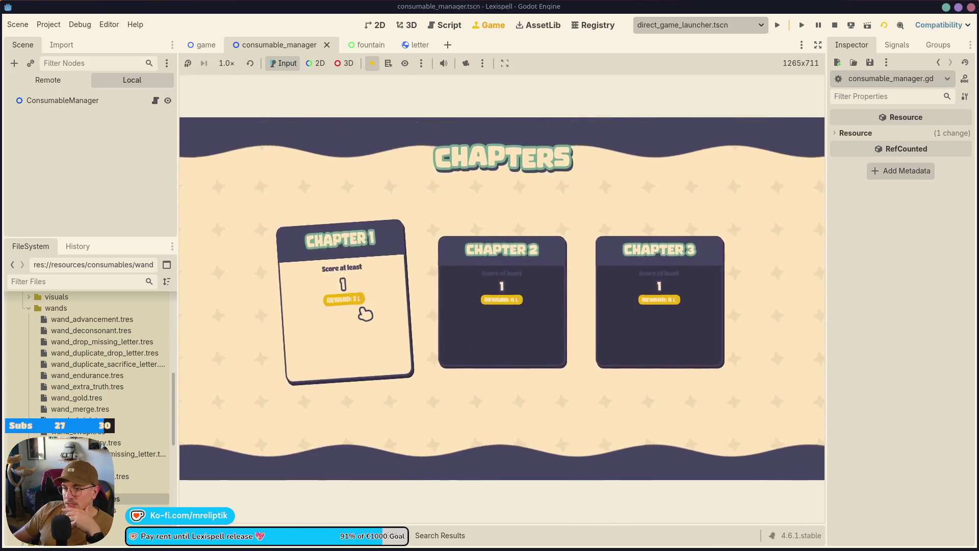
Start Chapter 1 in the game and return to the consumable_manager.gd script
left_click(372, 313)
left_click(155, 101)
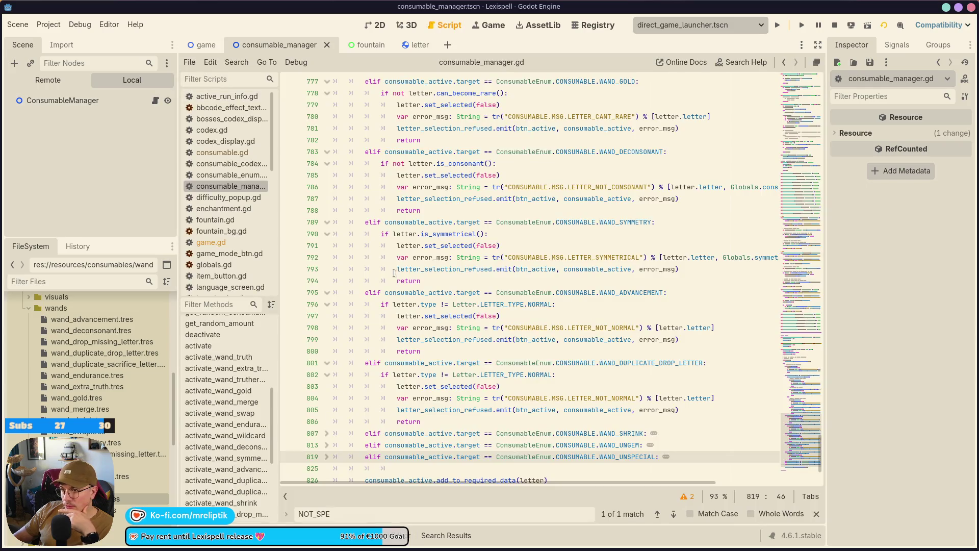
scroll(456, 326, "up", 9)
scroll(456, 326, "up", 3)
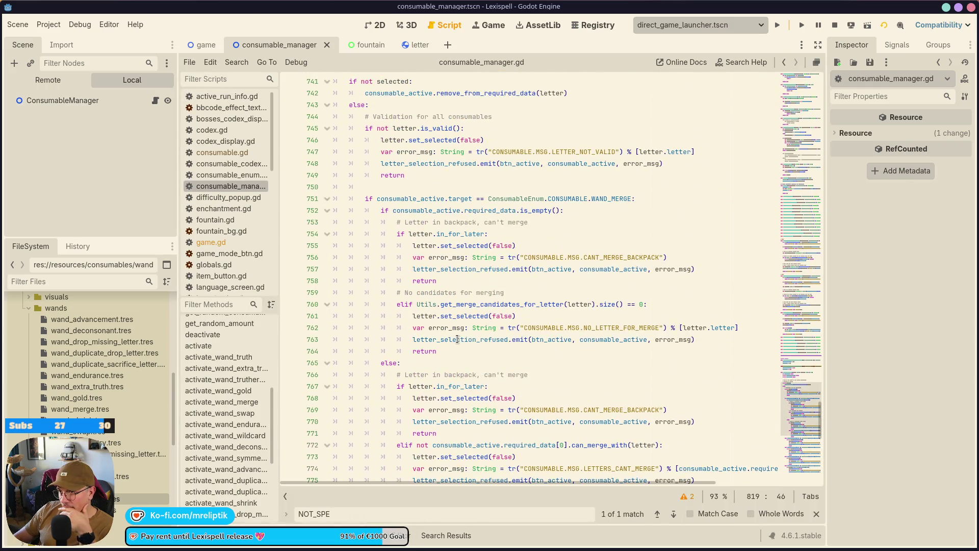
scroll(212, 483, "down", 5)
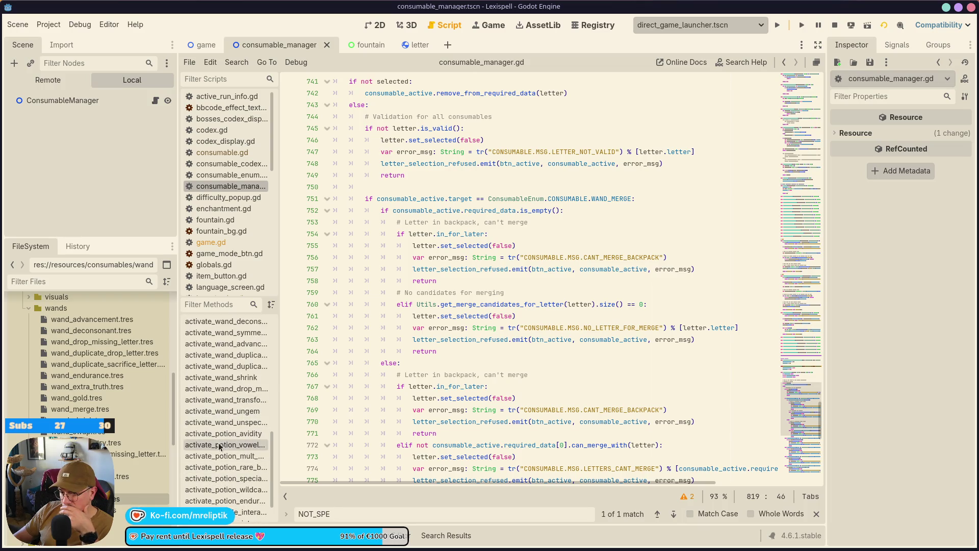
Add a breakpoint on the wand's letter-count check and fold the activate_wand_ungem function
left_click(224, 389)
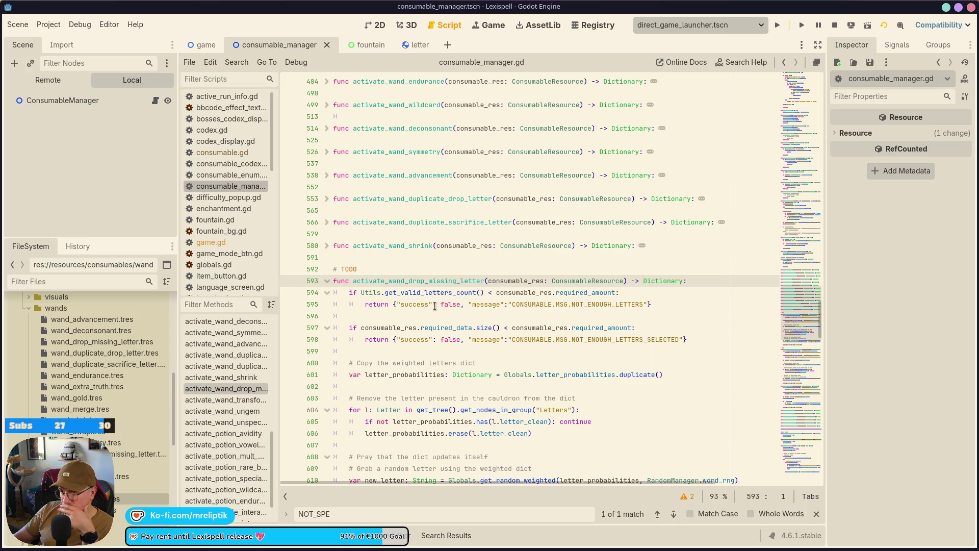
scroll(448, 320, "down", 3)
left_click(289, 211)
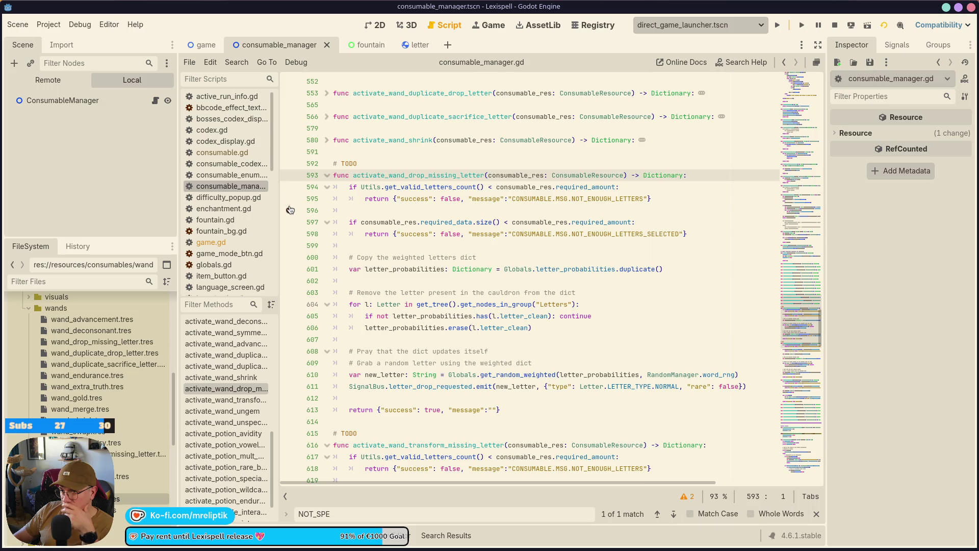
scroll(318, 367, "down", 6)
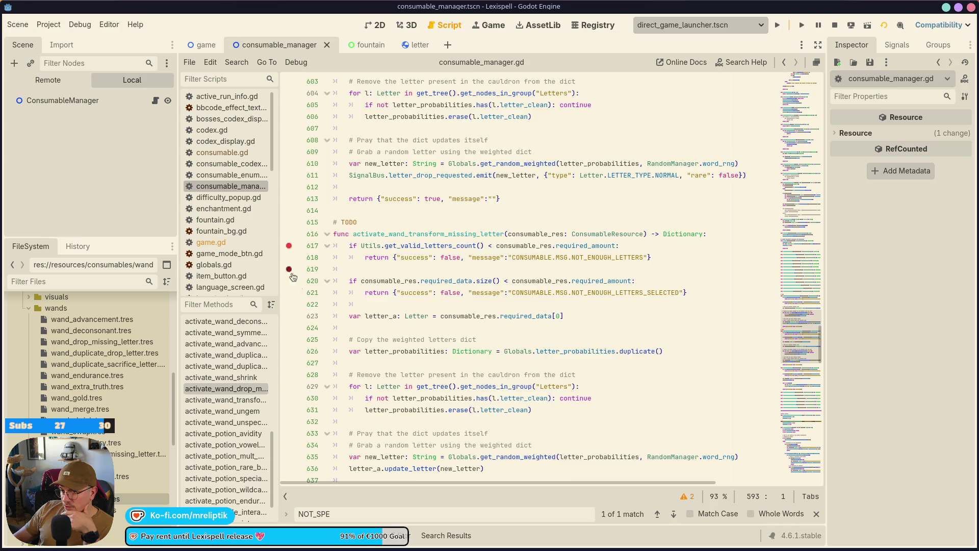
scroll(306, 306, "down", 6)
left_click(324, 306)
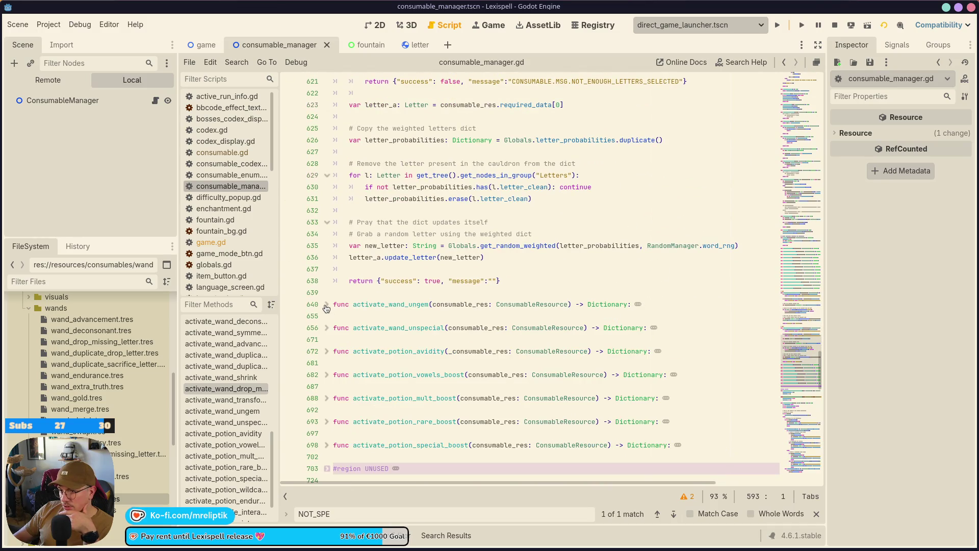
In the game view, run spawn_alphabet, drop a J with the letter command, and type the alphabet
left_click(488, 31)
type("spazw")
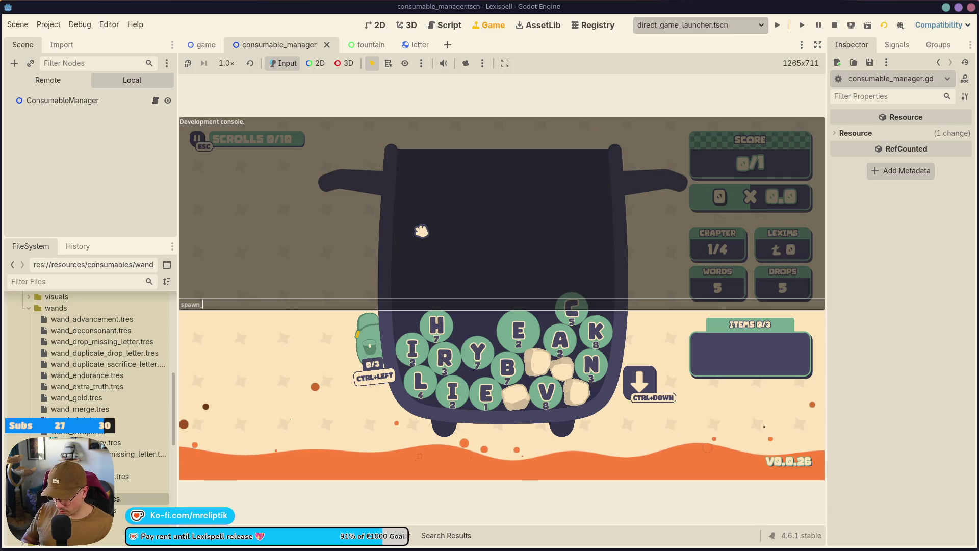
type("t")
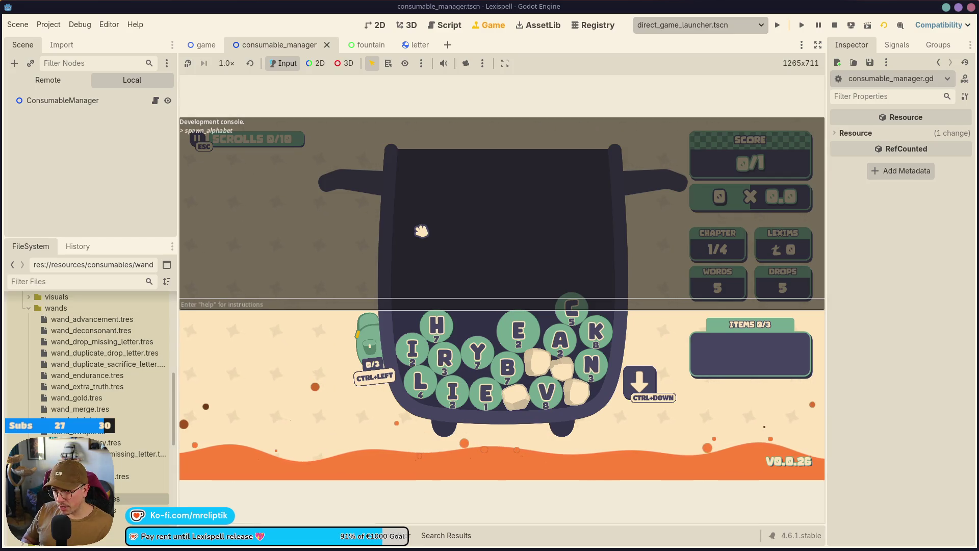
key("Return")
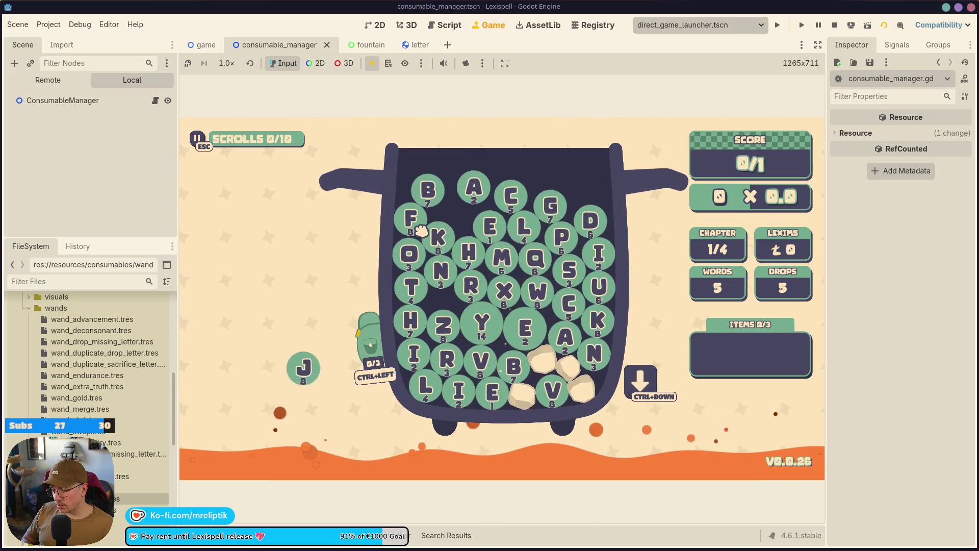
key("grave")
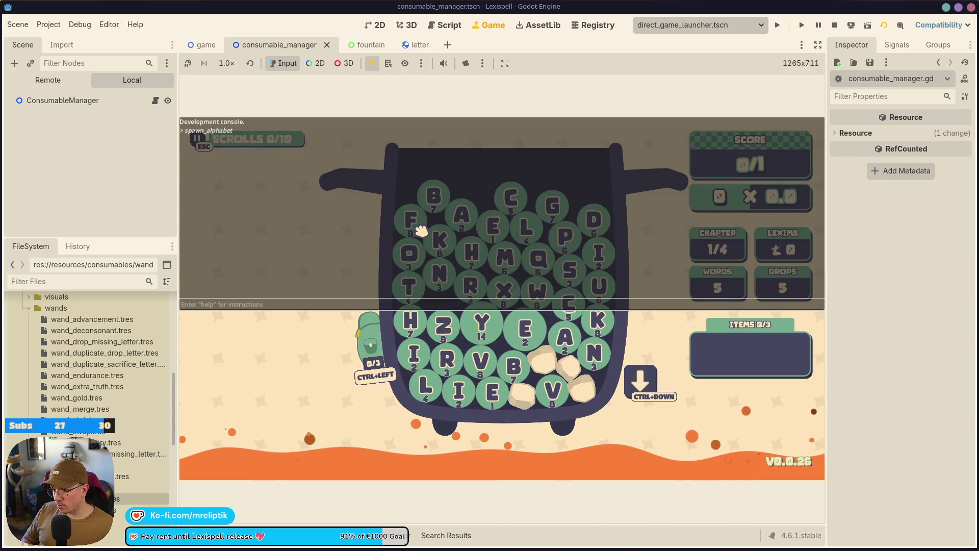
type("letter h")
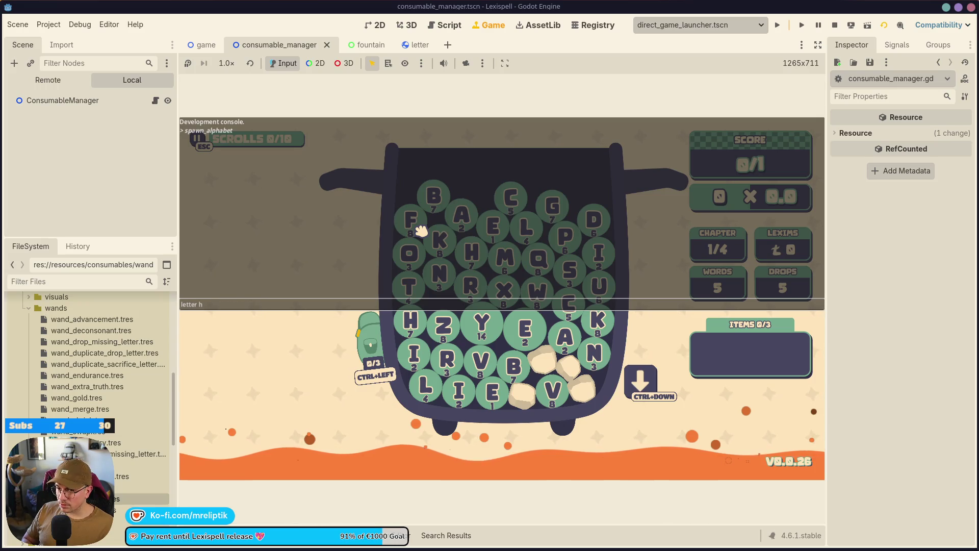
key("Return")
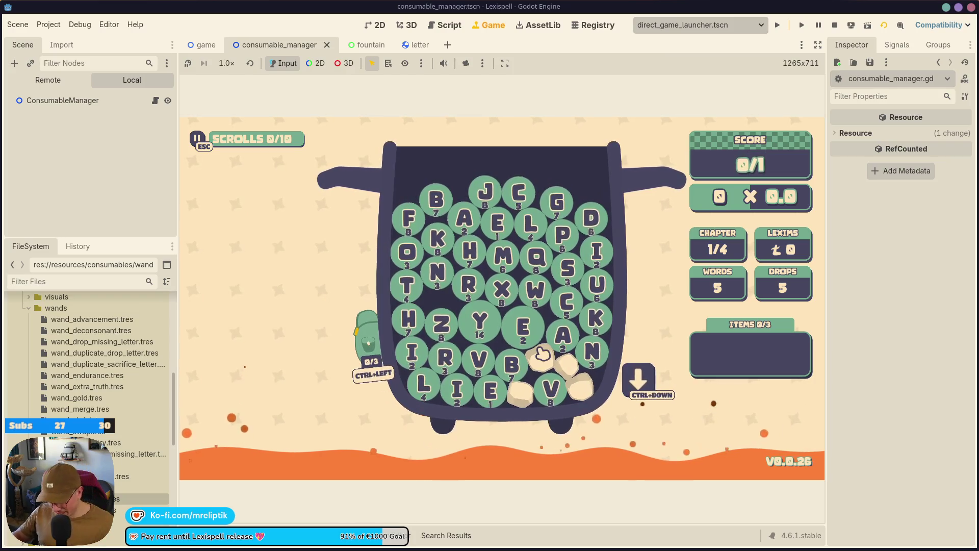
type("abc")
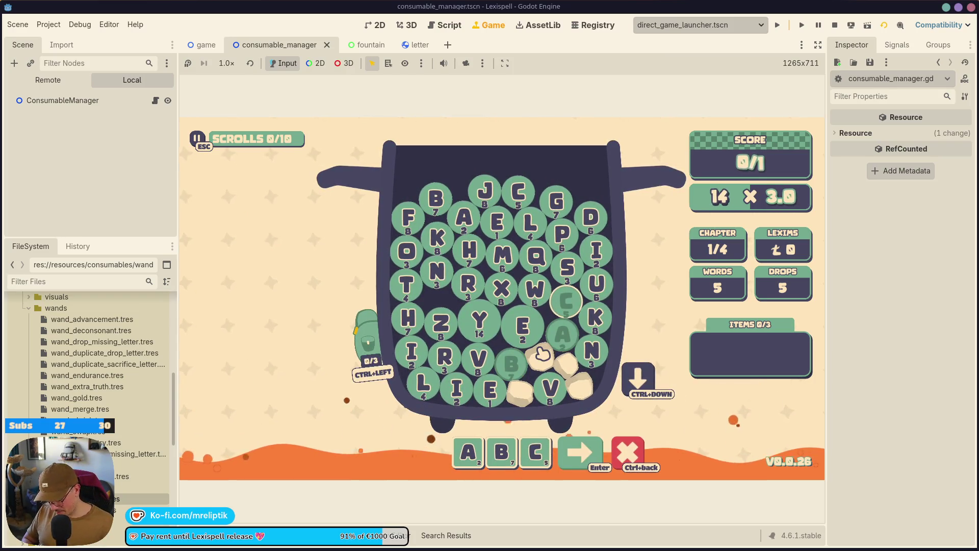
type("de")
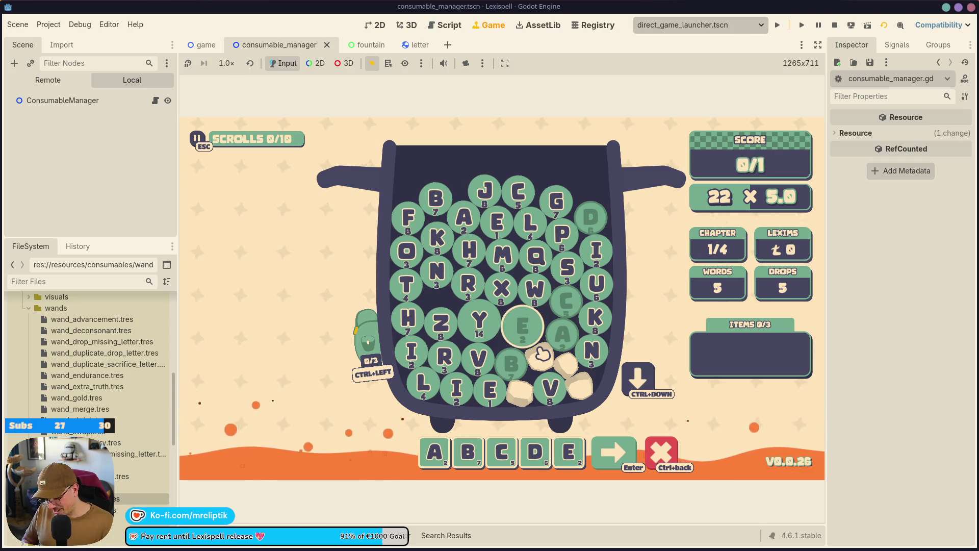
type("fghijklm")
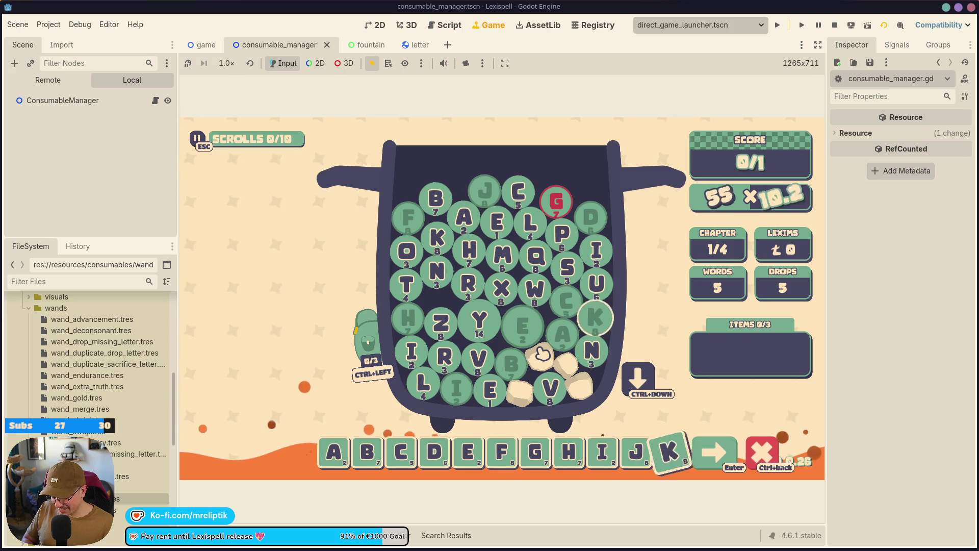
type("n")
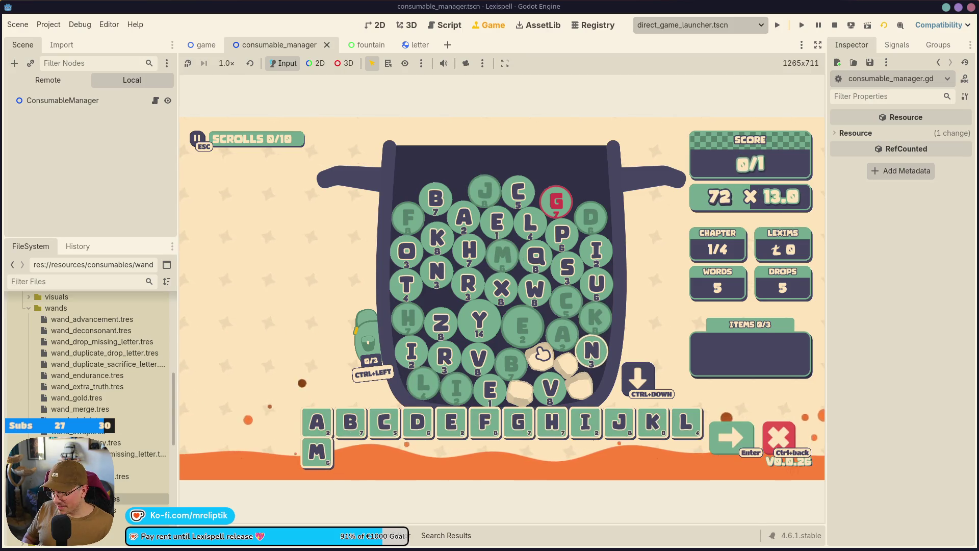
type("op")
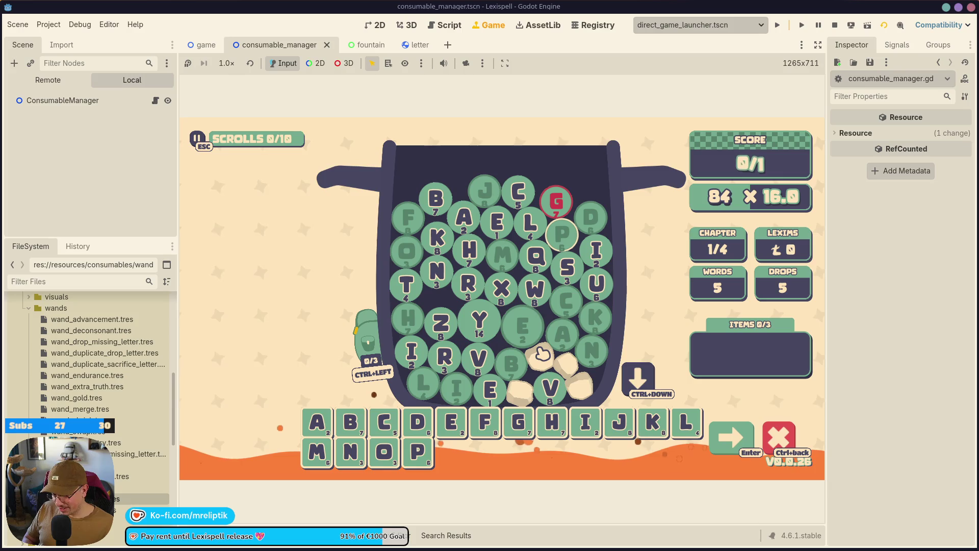
type("qrstuvw")
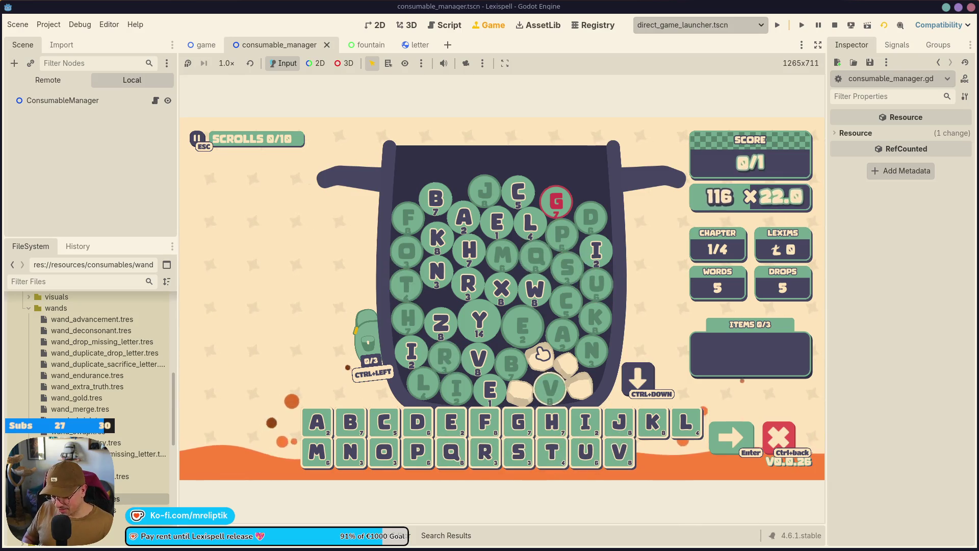
type("xyz")
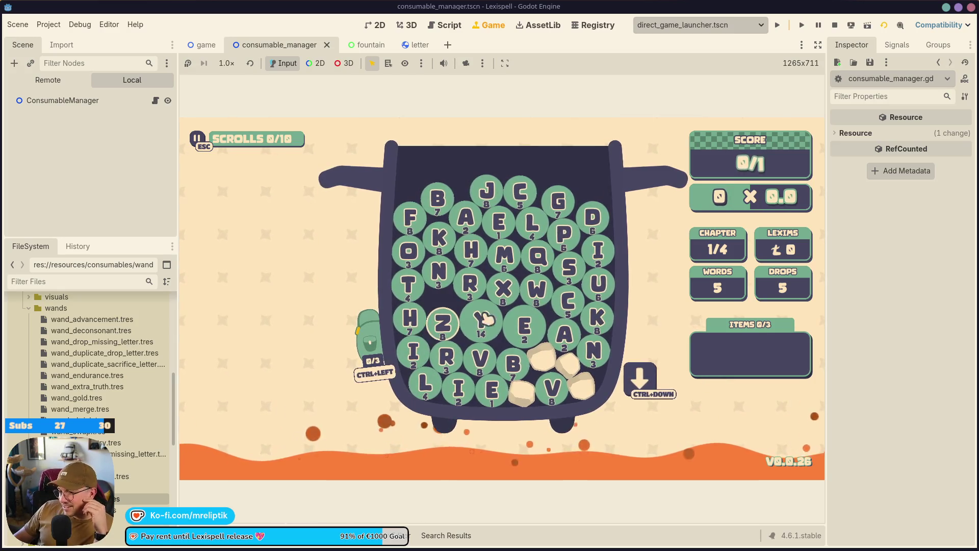
Run the debug console command, take the Wand of Ghost from the DEBUG panel, and use it
key("grave")
type("debug")
key("Return")
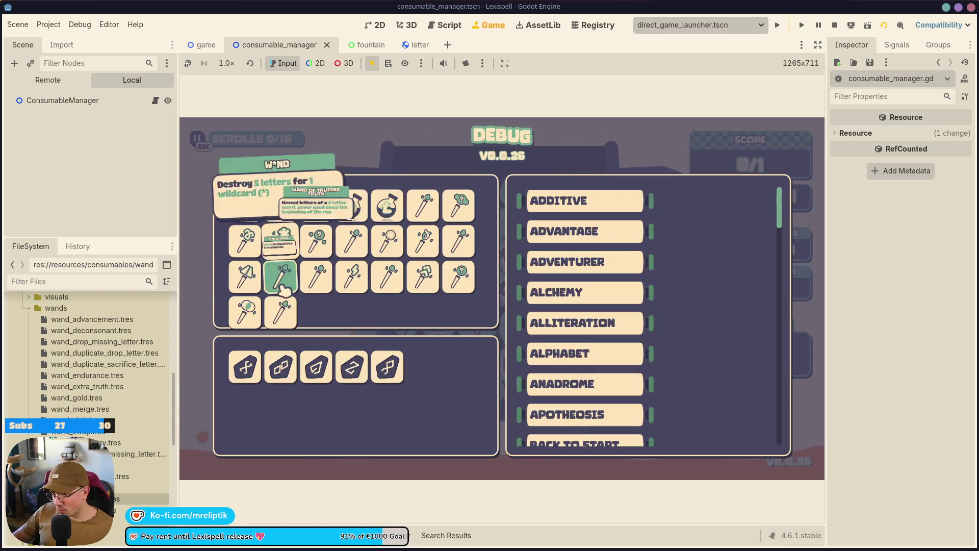
mouse_move(288, 314)
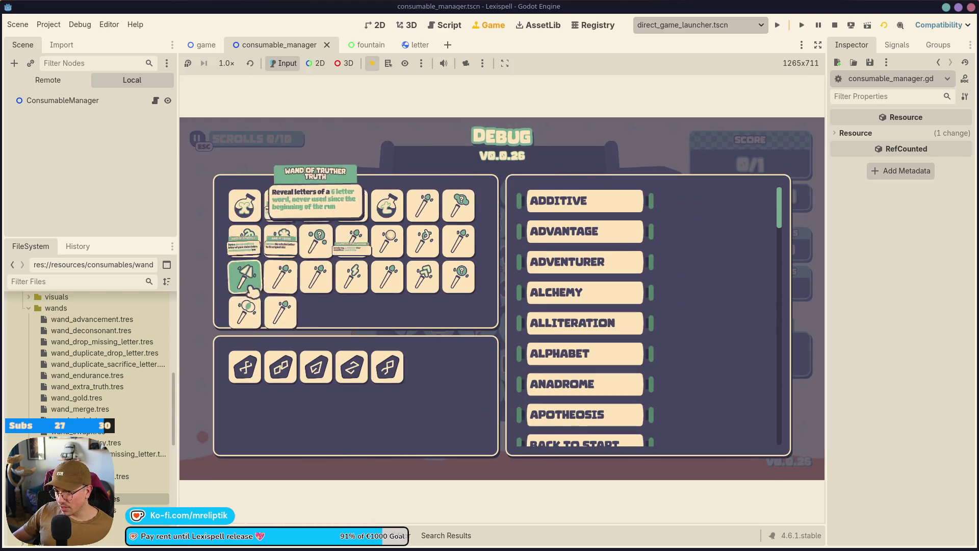
mouse_move(327, 283)
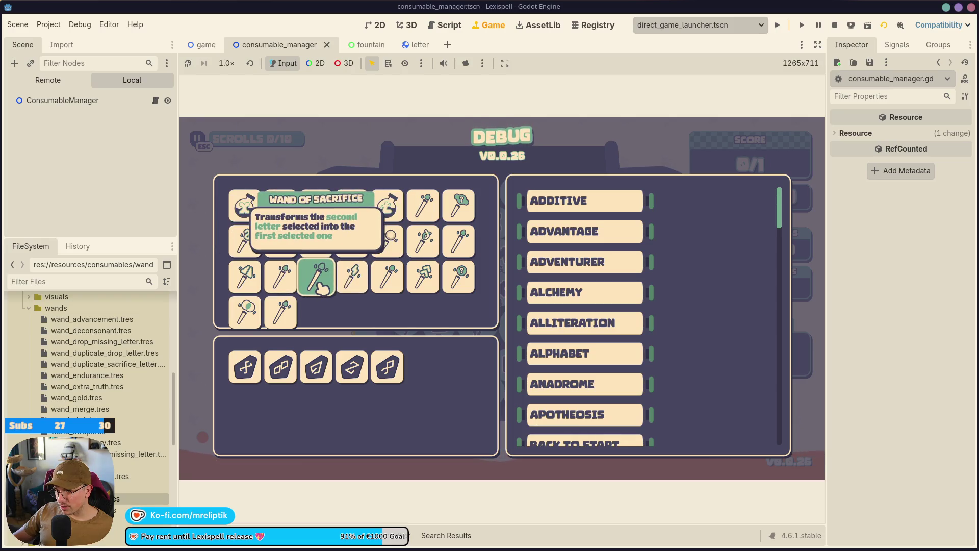
mouse_move(274, 249)
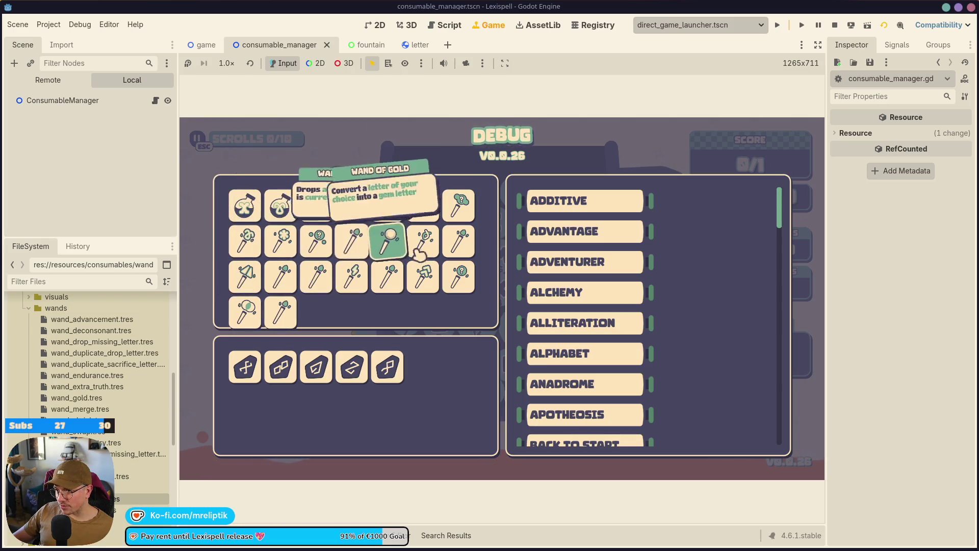
mouse_move(431, 208)
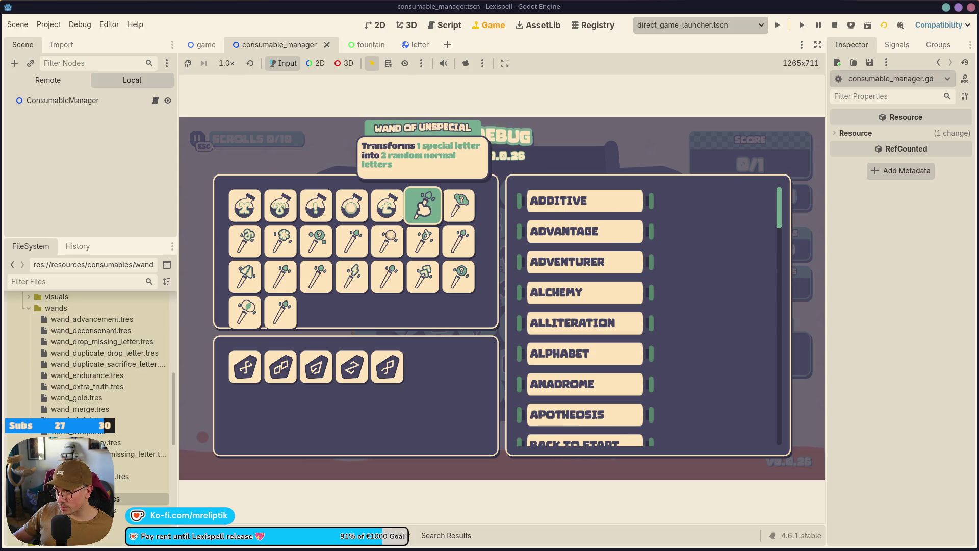
mouse_move(353, 242)
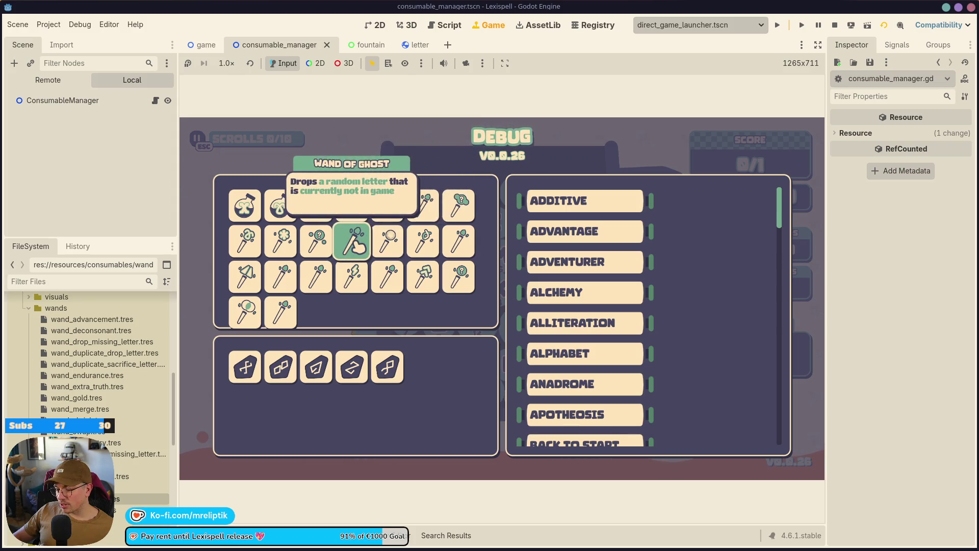
left_click(353, 242)
mouse_move(713, 364)
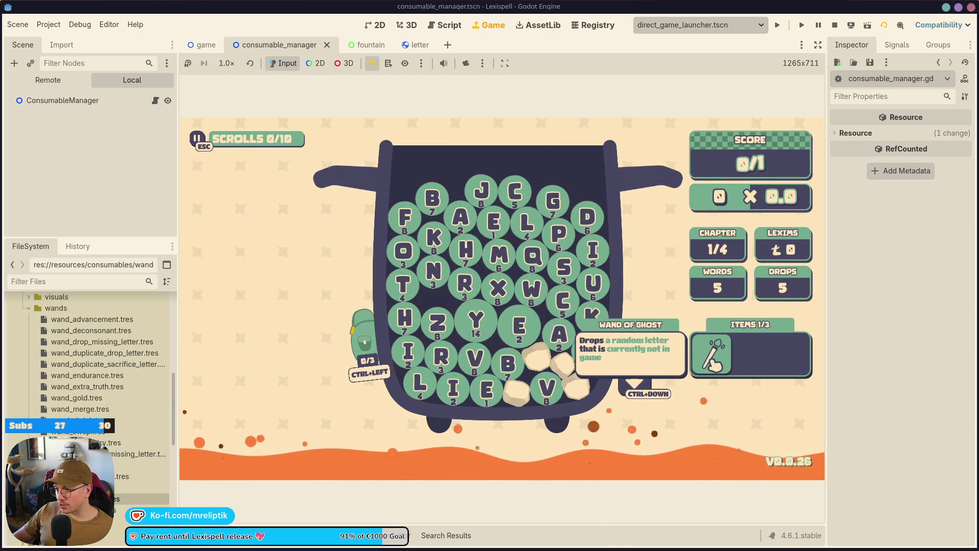
left_click(714, 365)
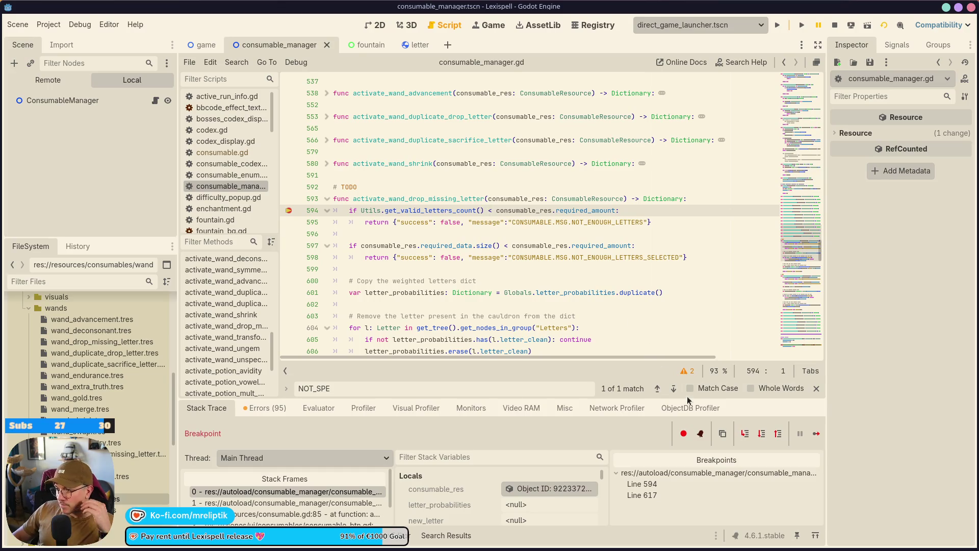
Step through get_valid_letters_count and the wand function down to the letter-removal loop at line 606
left_click(744, 434)
left_click(744, 434)
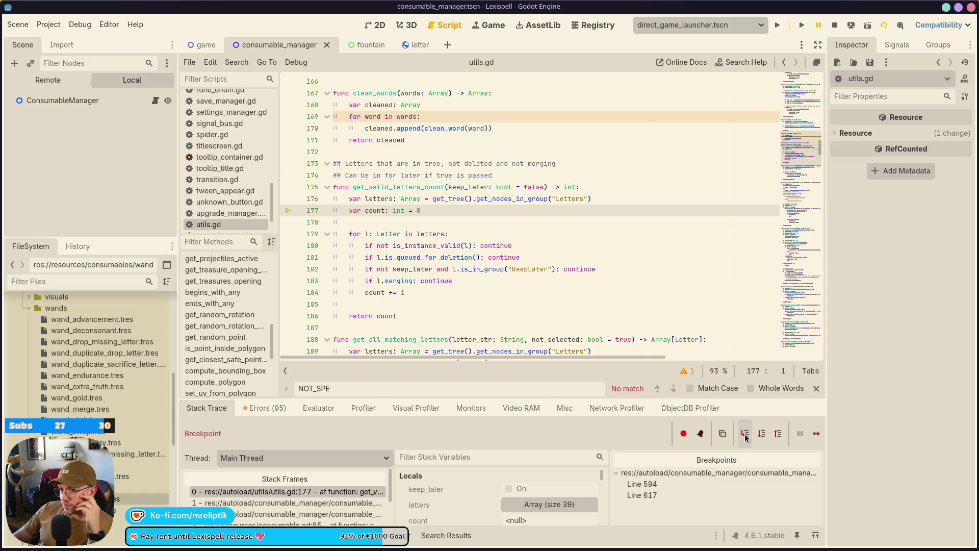
left_click(745, 434)
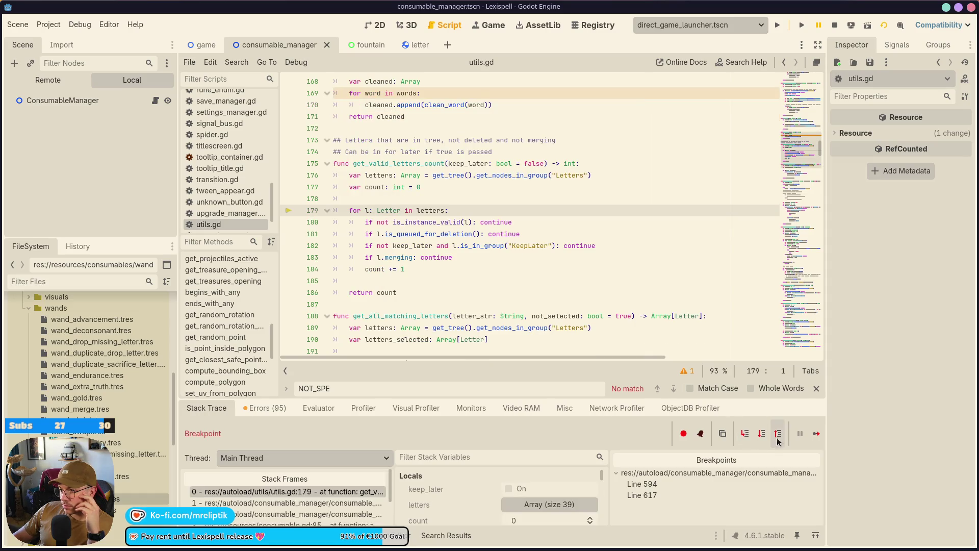
left_click(778, 434)
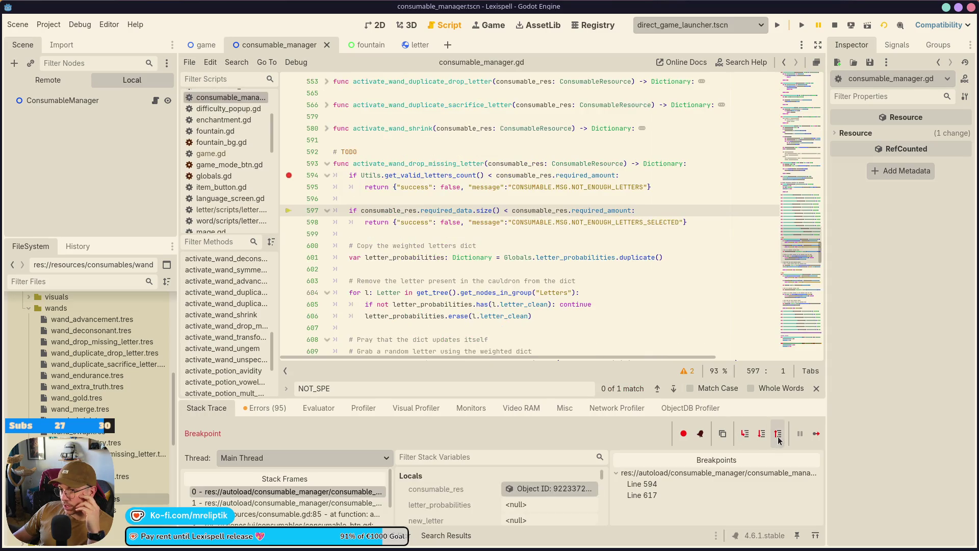
left_click(745, 434)
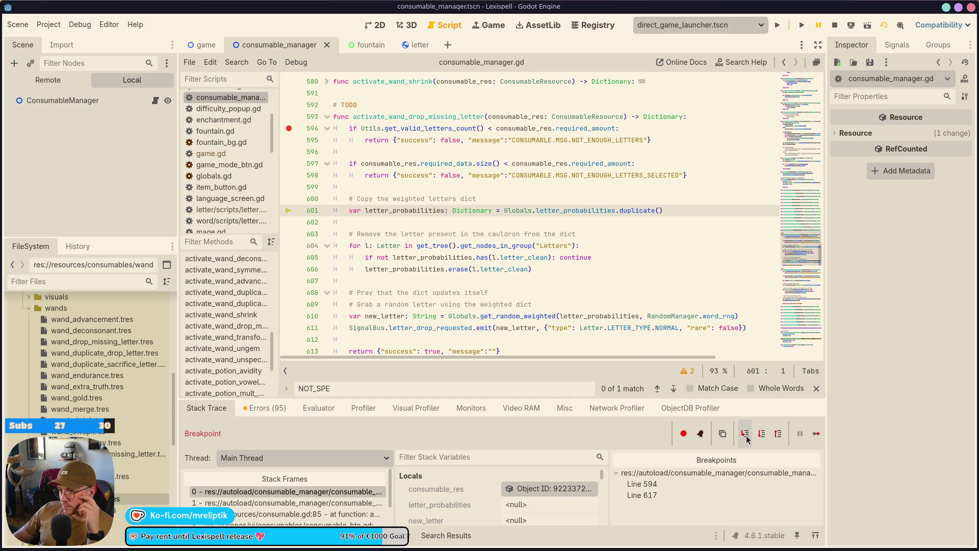
left_click(745, 434)
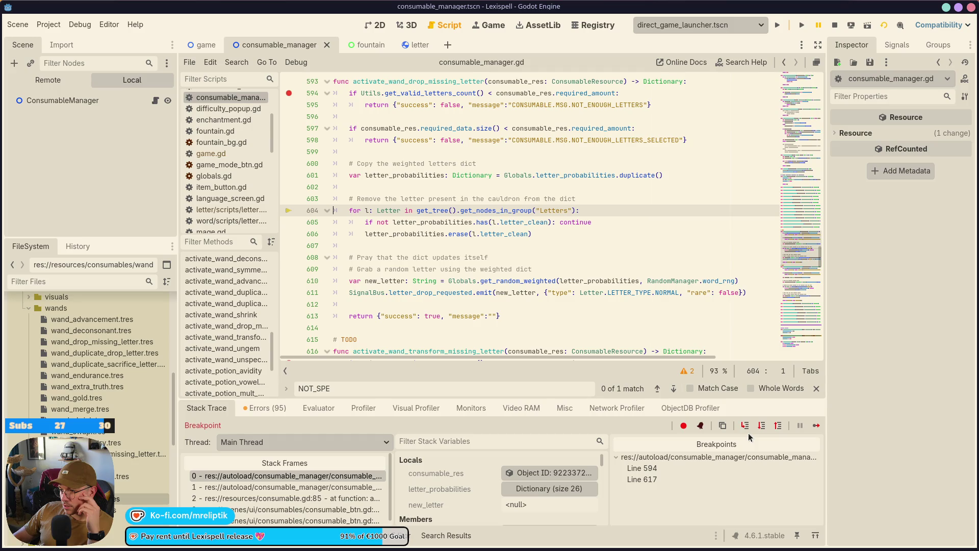
left_click(747, 427)
left_click(747, 427)
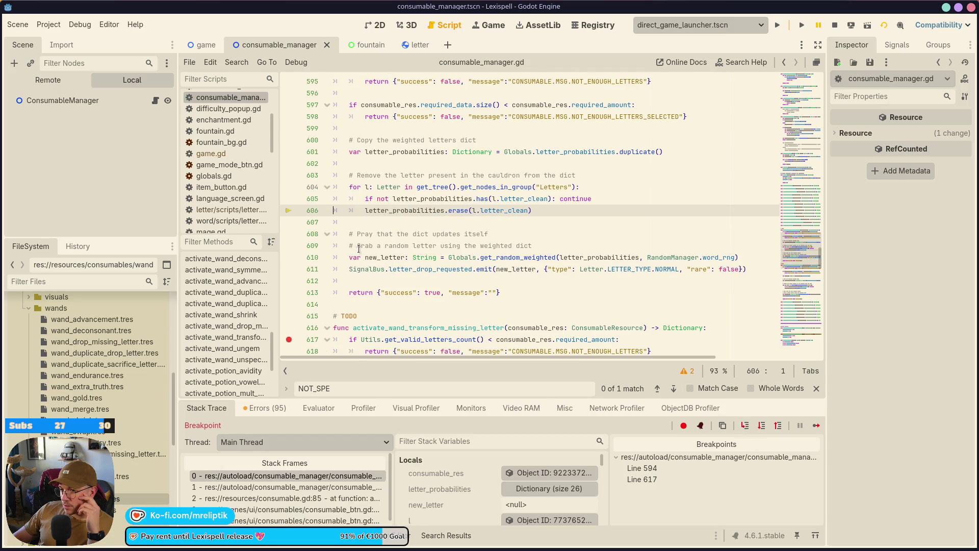
Break at line 610, continue past it and the WeightedChoice error, then stop debugging
left_click(288, 257)
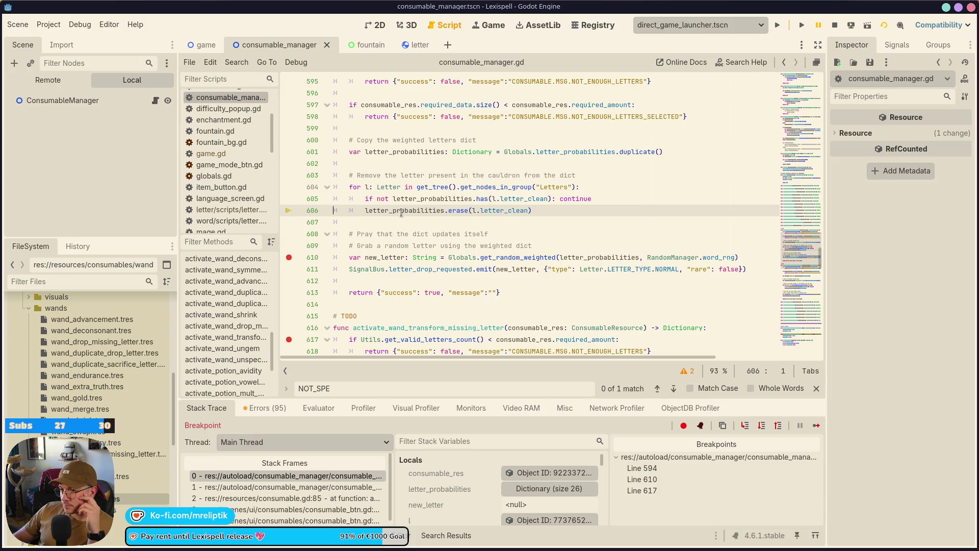
mouse_move(401, 212)
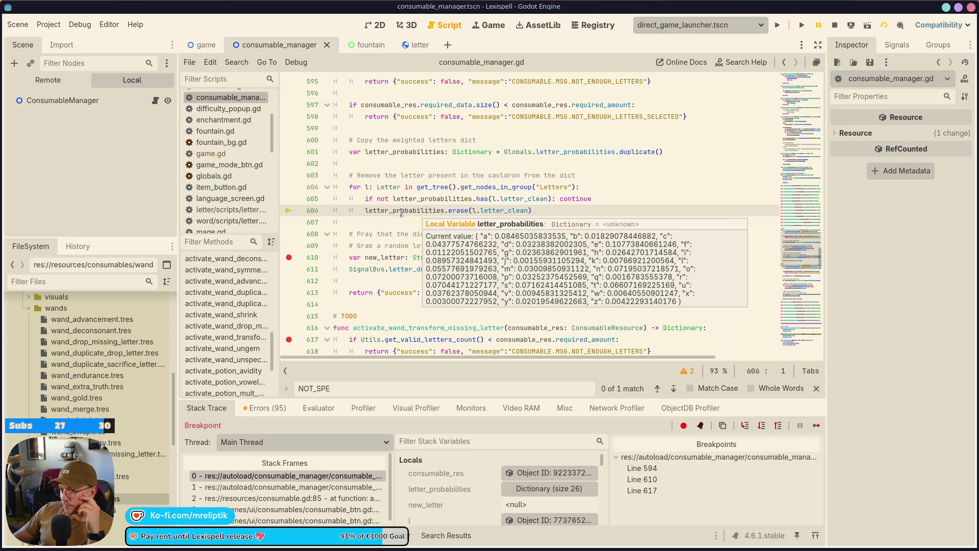
left_click(815, 425)
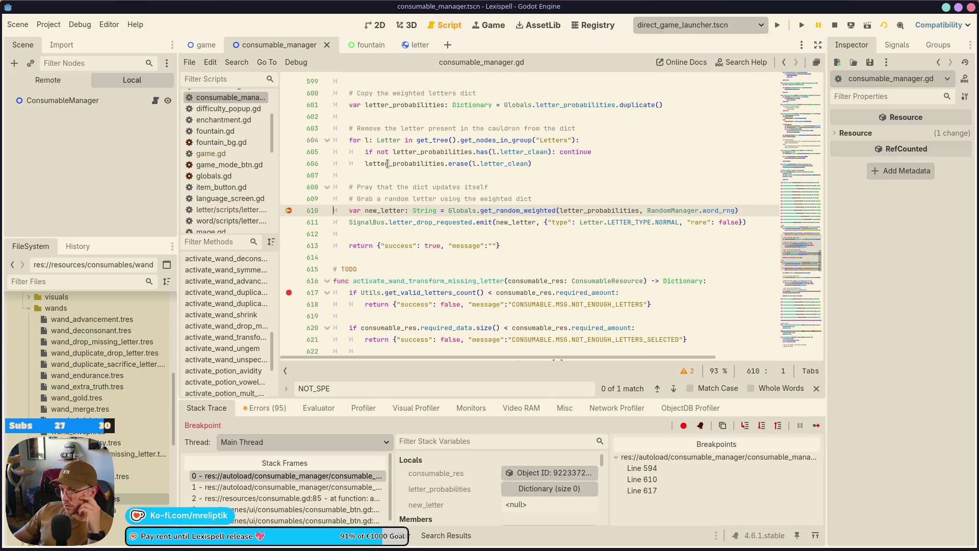
mouse_move(390, 164)
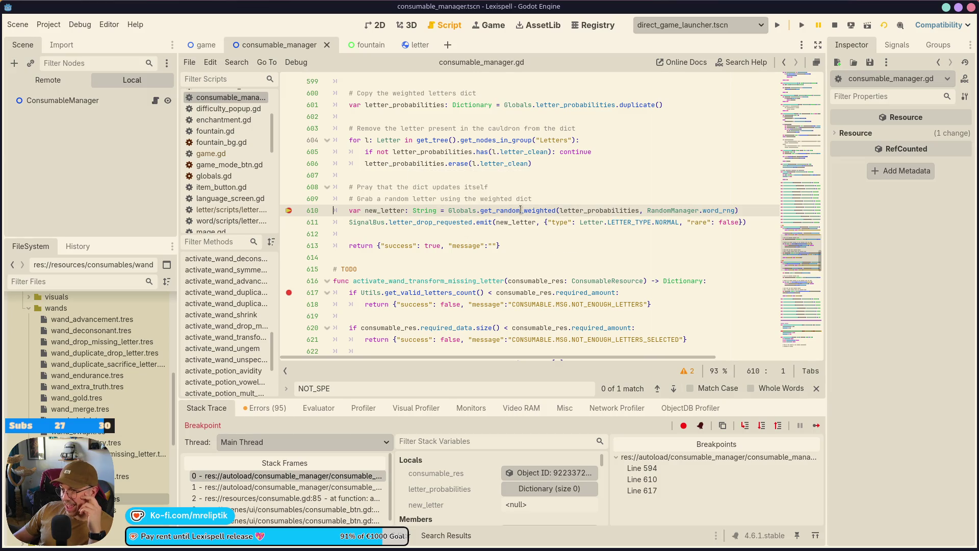
mouse_move(510, 213)
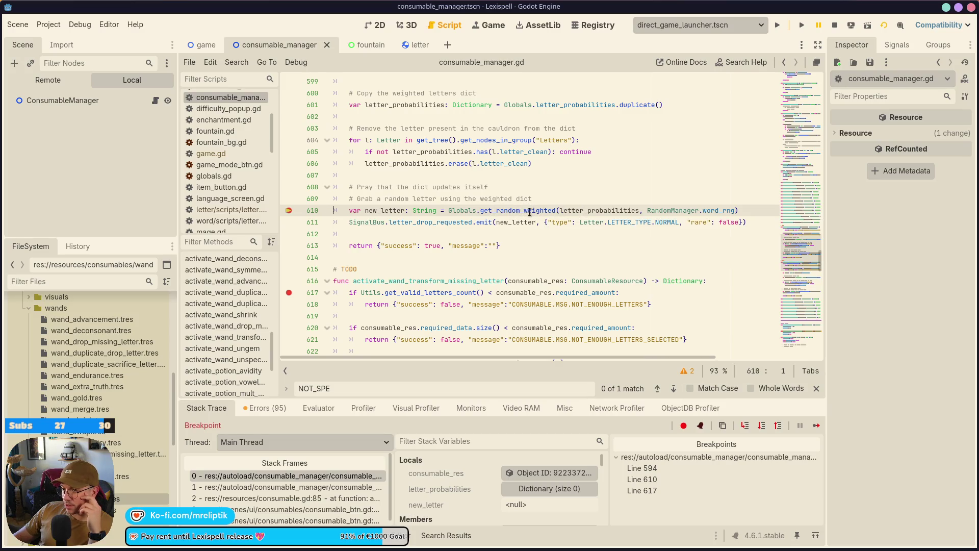
left_click(814, 426)
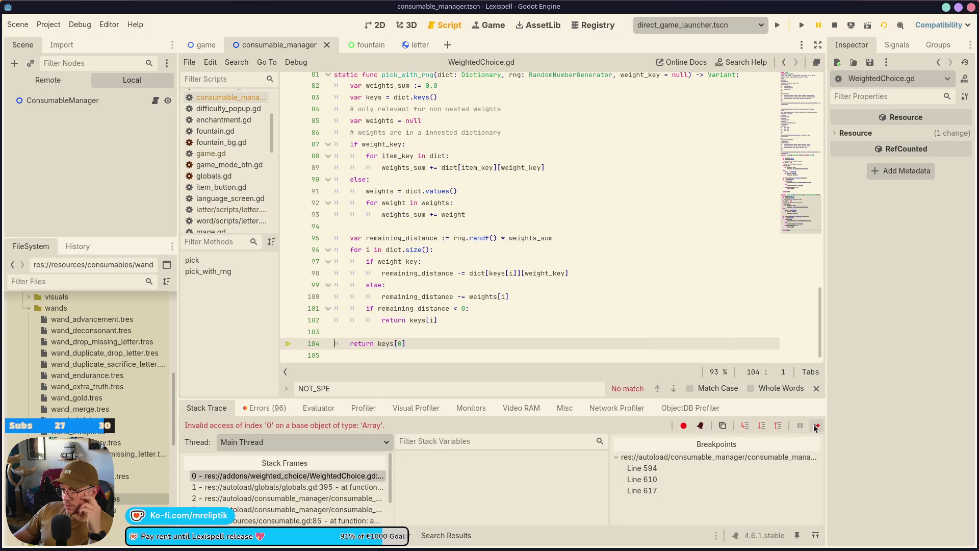
scroll(548, 291, "up", 5)
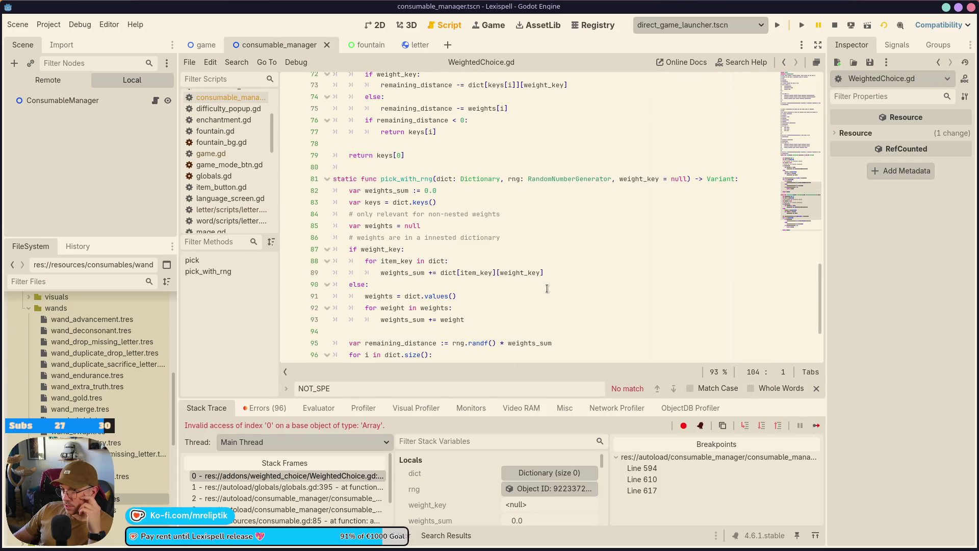
scroll(547, 287, "down", 5)
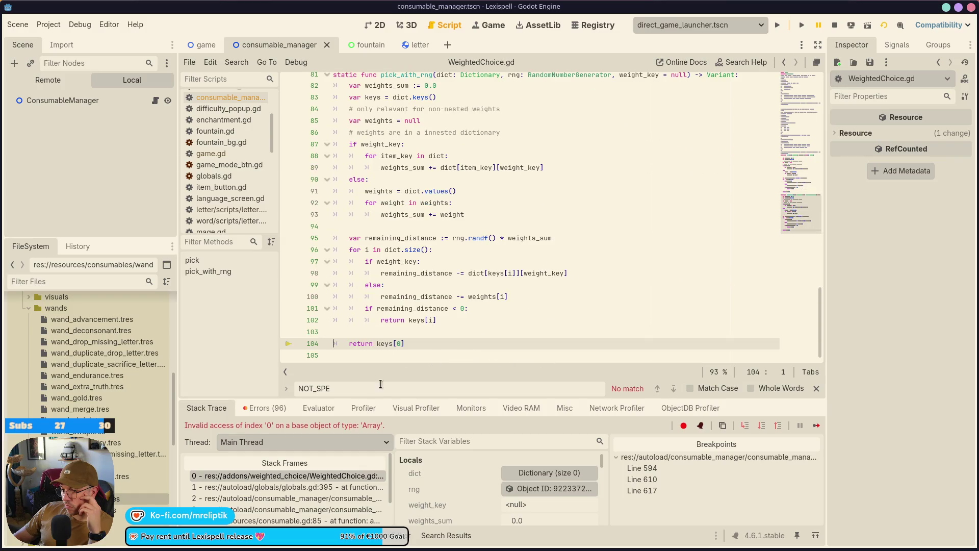
left_click(816, 426)
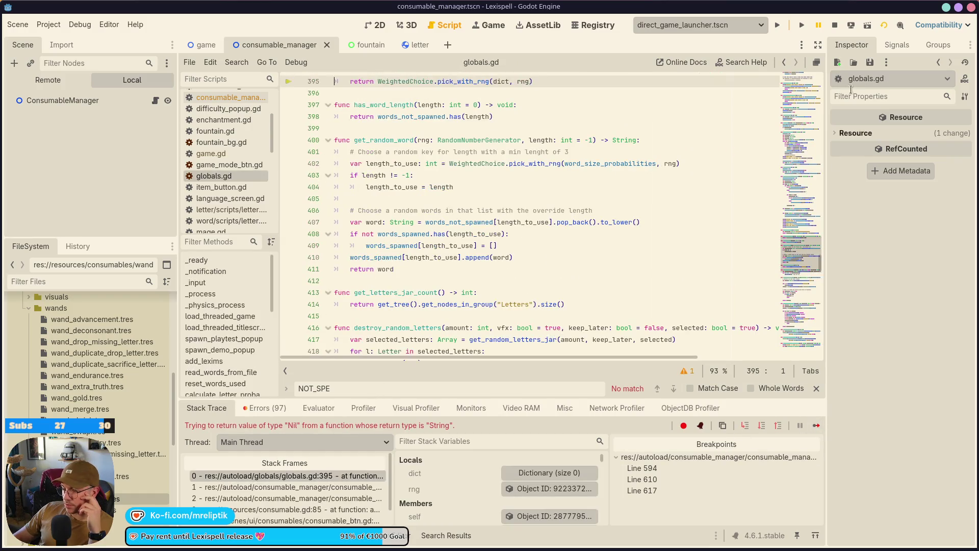
left_click(834, 26)
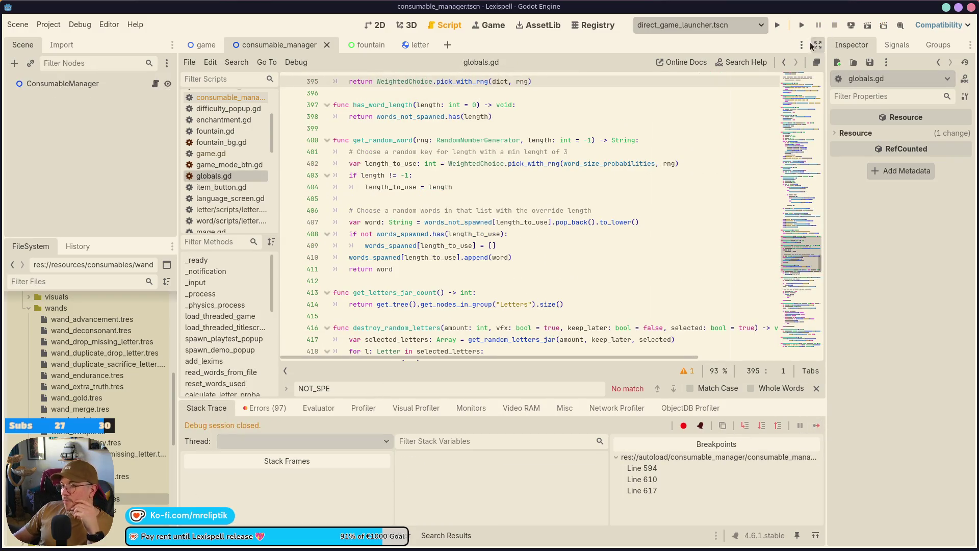
Select the ConsumableManager node to reopen consumable_manager.gd at line 610
left_click(154, 83)
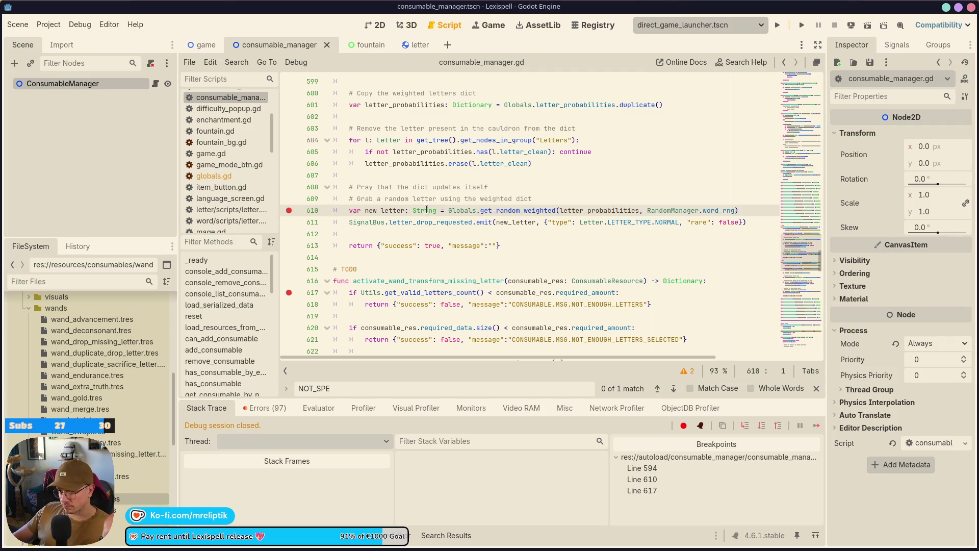
Add an 'if letter_probabilities.is_empty():' check after line 606
double_click(525, 209)
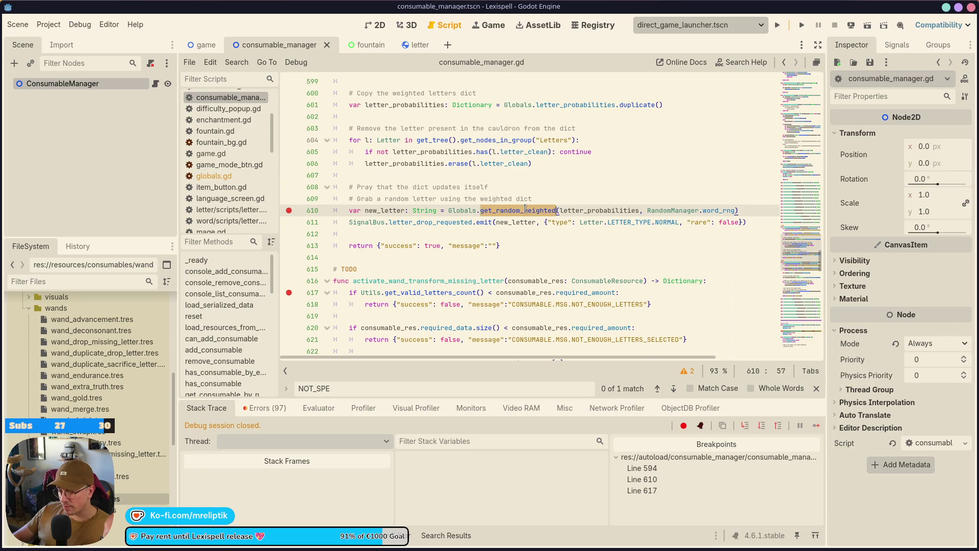
left_click(408, 163)
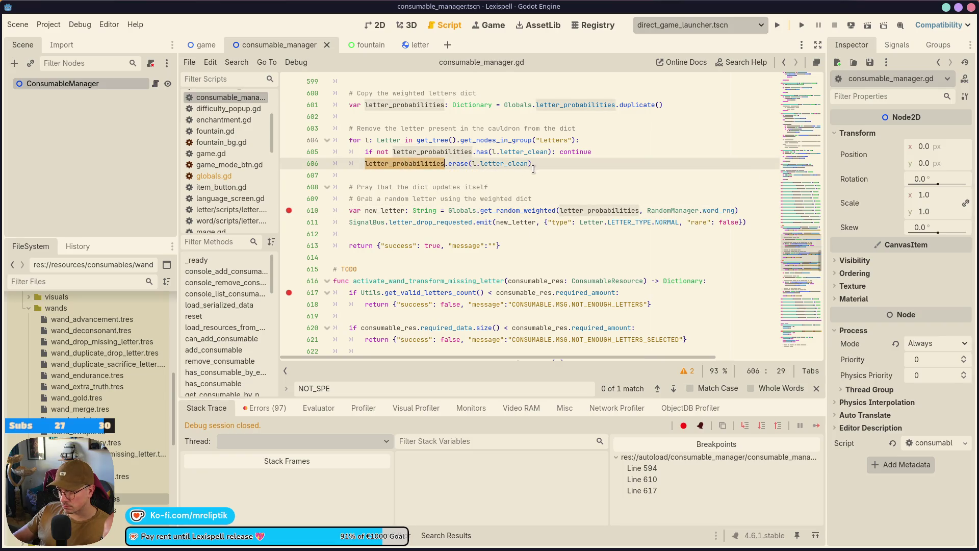
left_click(567, 164)
key("Return")
key("Return")
type("if letter_probabilities.i")
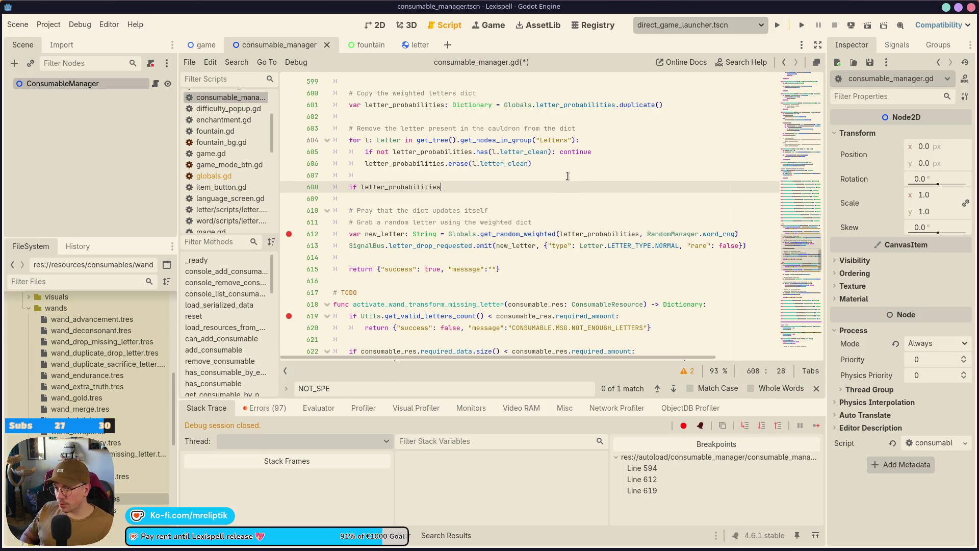
key("Return")
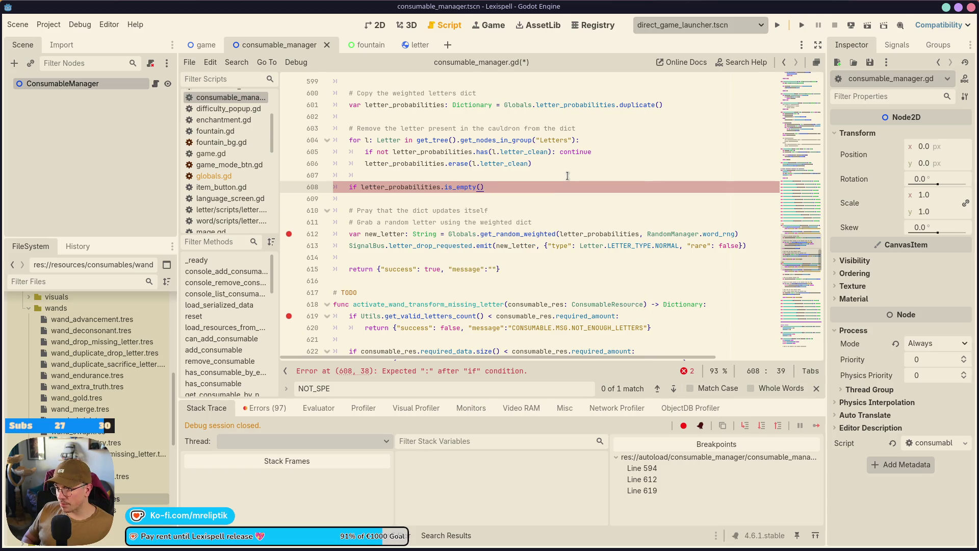
type(":")
key("Return")
Refill it with Globals.letter_probabilities.duplicate(), save, and remove the line-613 breakpoint
type("letter")
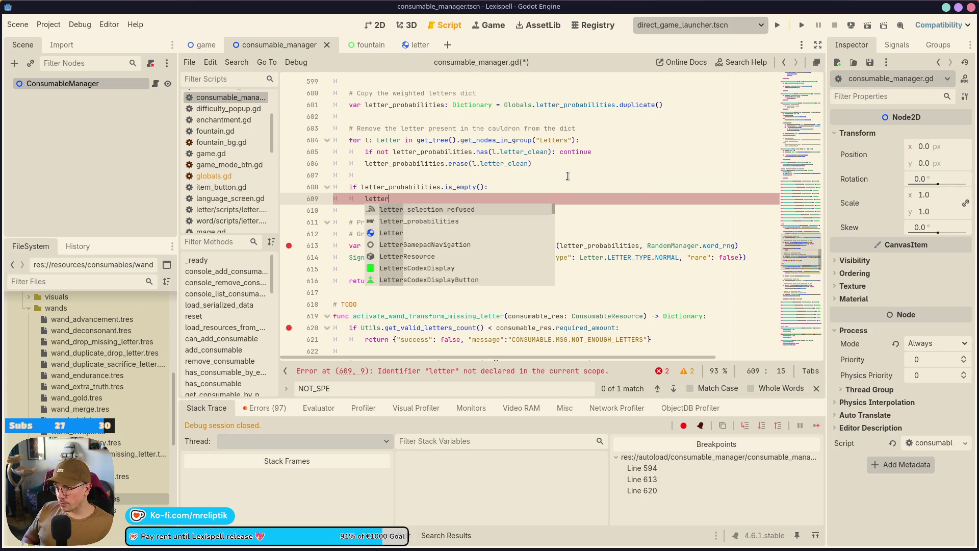
type("_probabilities = ")
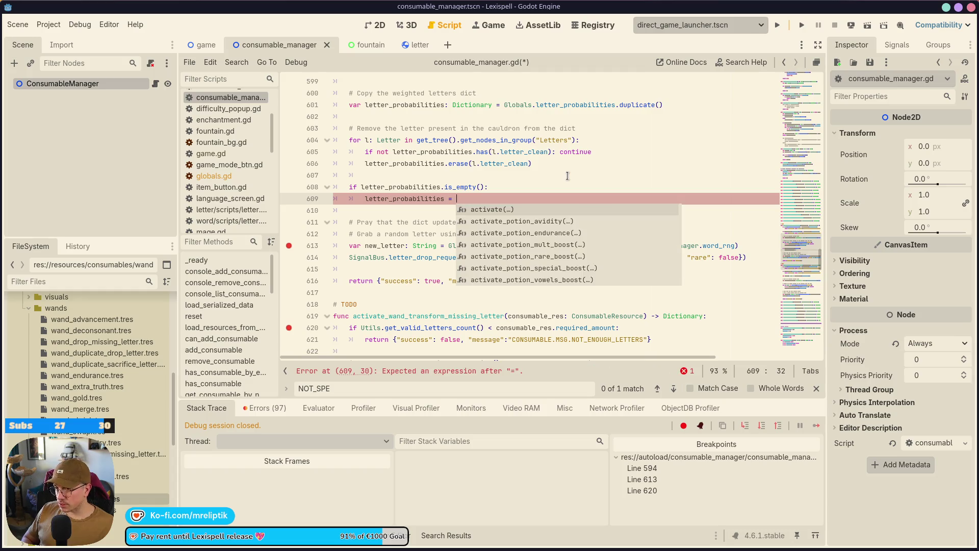
type("Globals.letter")
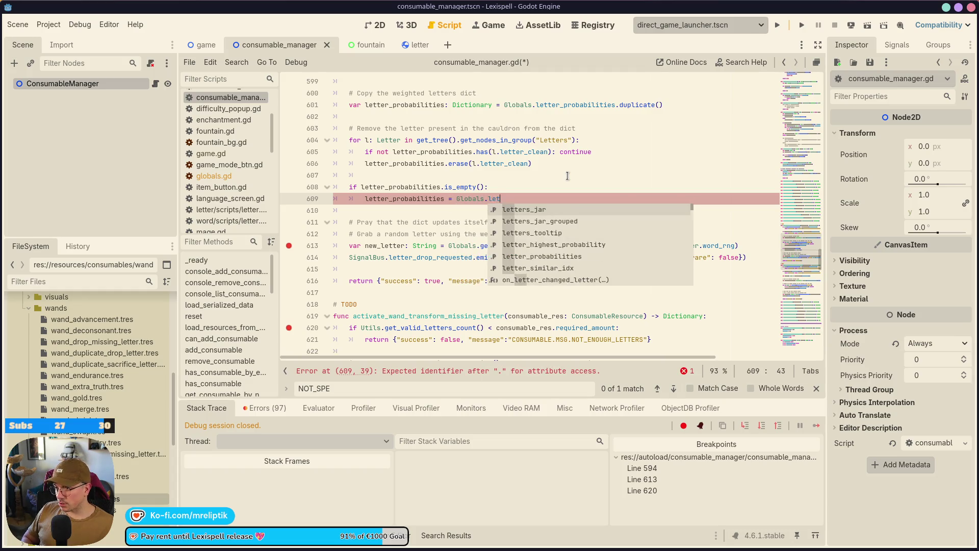
key("Down")
key("Return")
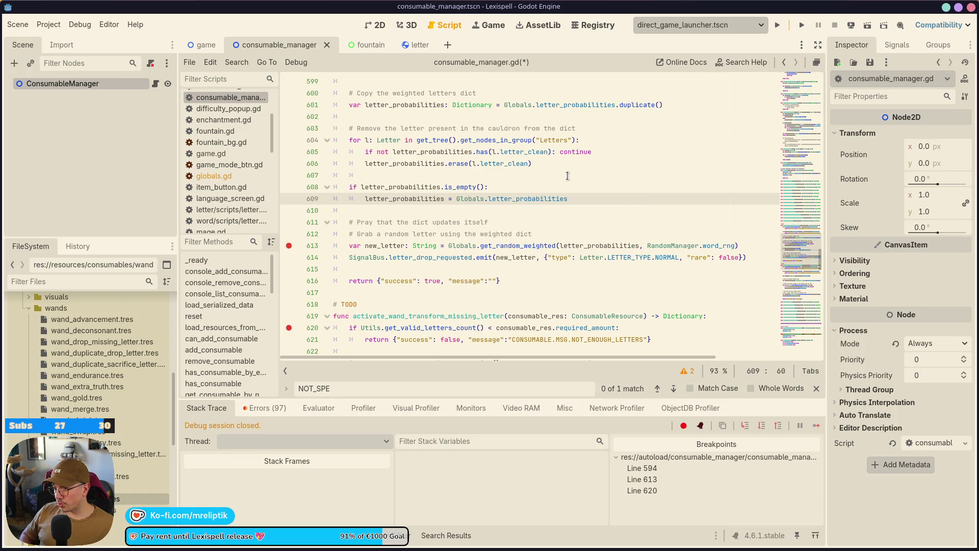
type(".dup")
key("Return")
key("ctrl+s")
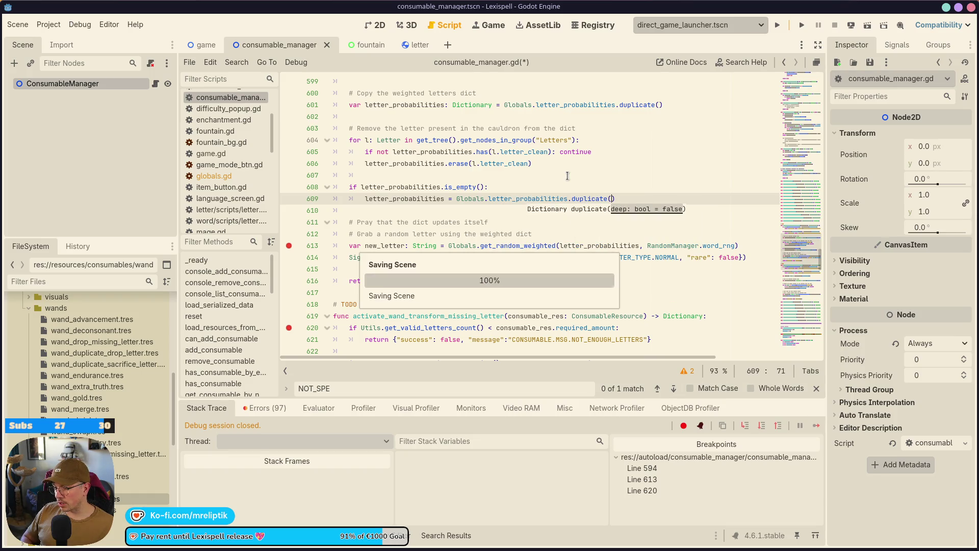
left_click(289, 246)
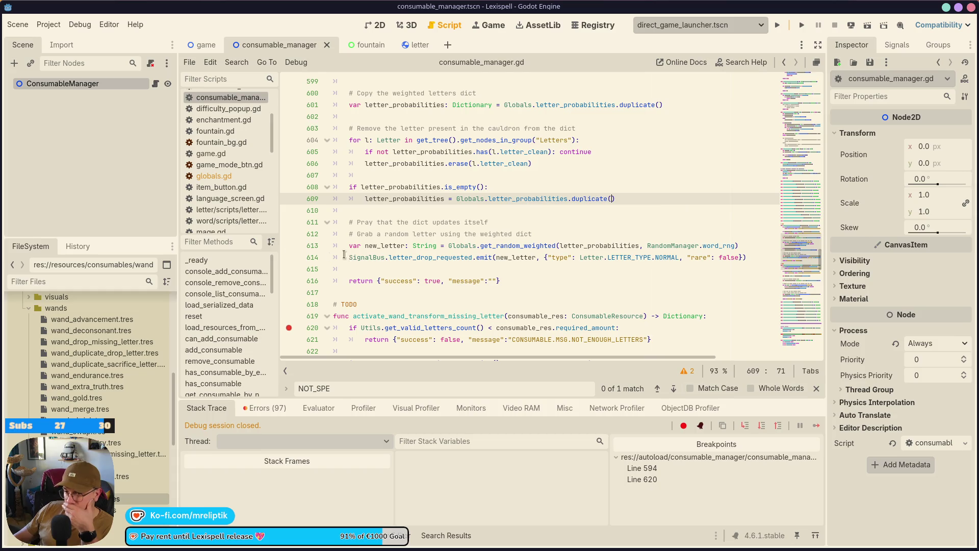
scroll(416, 270, "up", 4)
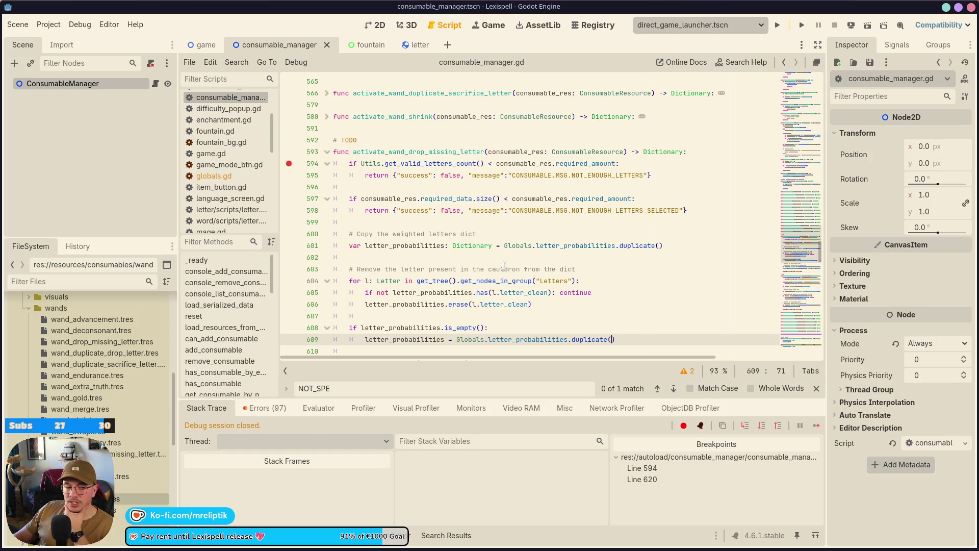
Review the error list, remove the line-594 breakpoint and the TODO comment, and save
left_click(262, 407)
left_click(210, 408)
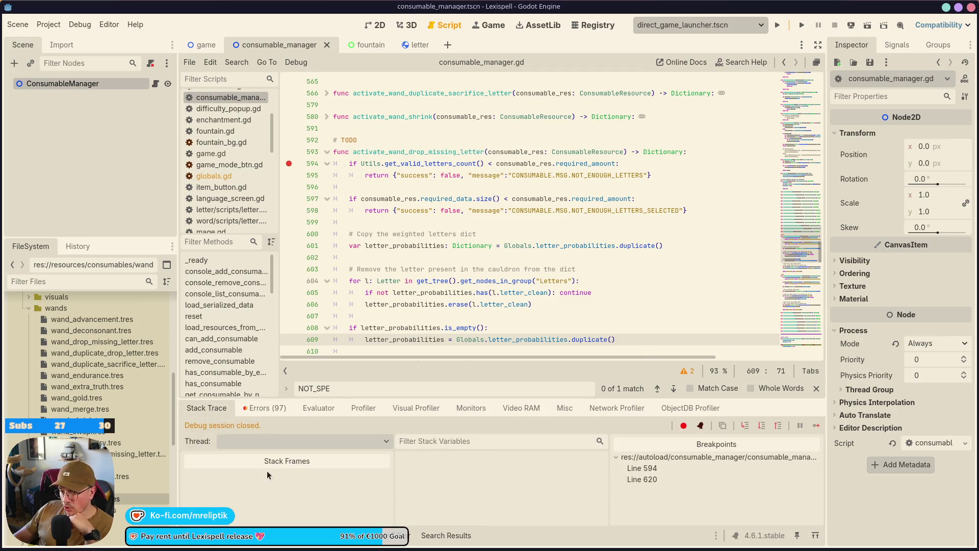
scroll(328, 121, "down", 2)
left_click(289, 93)
key("ctrl+z")
key("ctrl+s")
Copy the empty-dictionary check (lines 607–608) into the transform-missing-letter wand at line 634
mouse_move(616, 328)
left_mouse_down()
mouse_move(367, 326)
mouse_move(334, 316)
left_mouse_up()
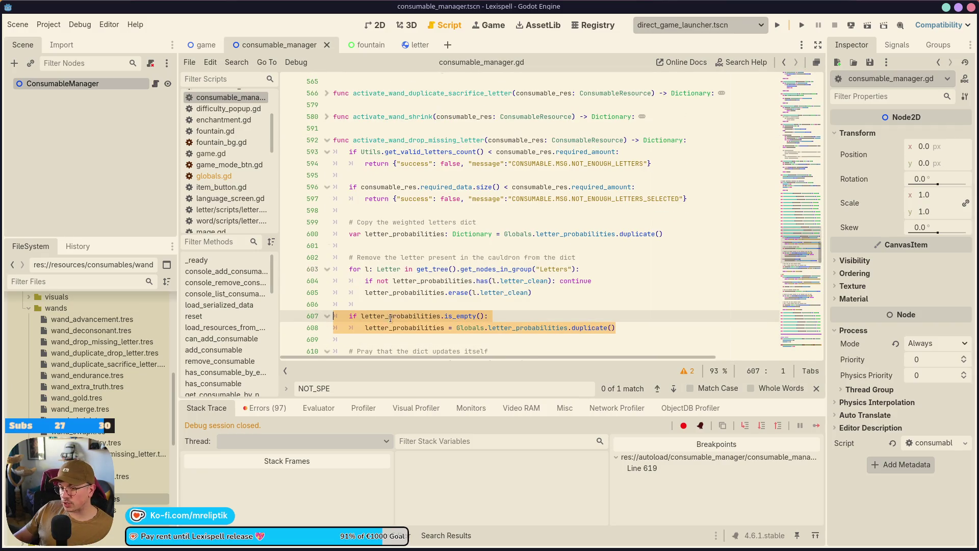
scroll(377, 306, "down", 5)
scroll(357, 296, "down", 2)
scroll(338, 287, "up", 2)
scroll(357, 285, "down", 5)
scroll(392, 235, "up", 4)
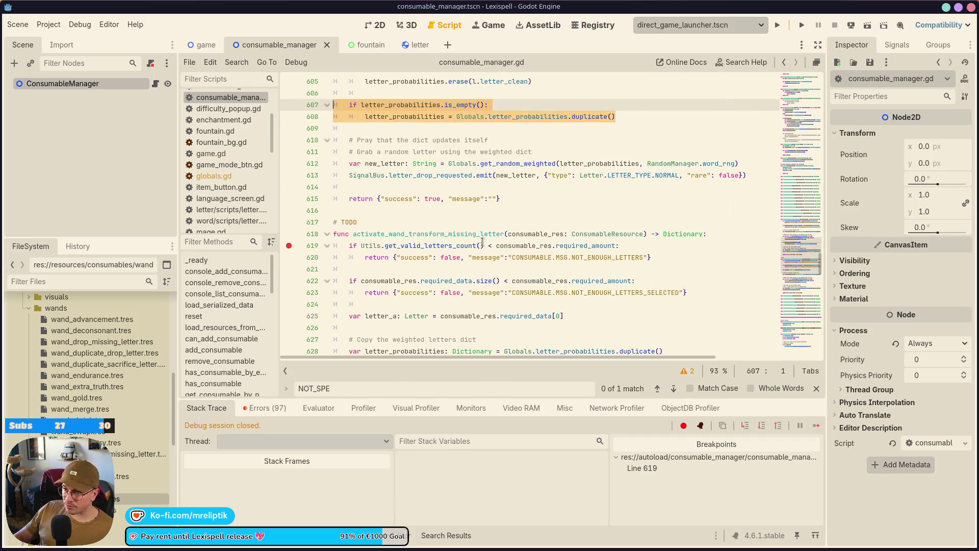
scroll(421, 265, "down", 5)
scroll(414, 287, "up", 7)
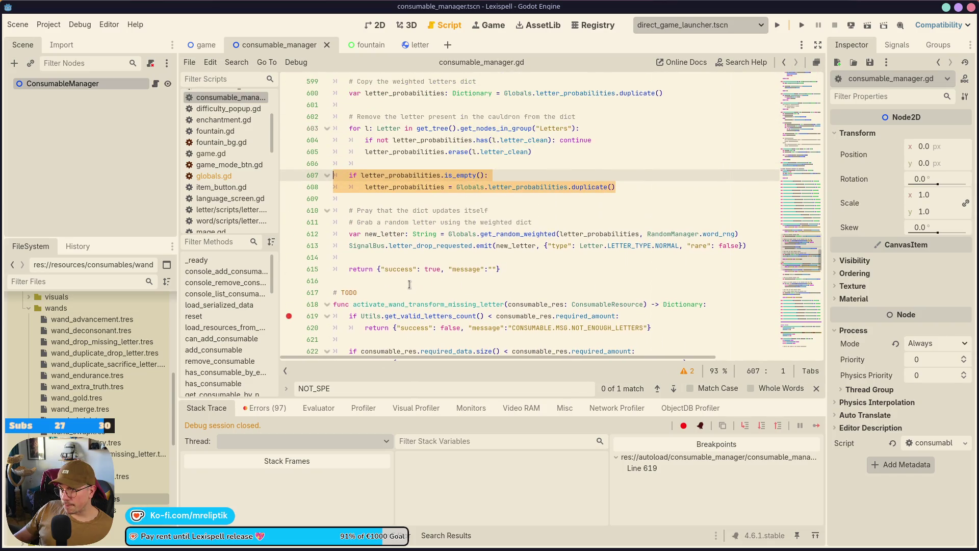
scroll(409, 284, "down", 8)
left_click(476, 209)
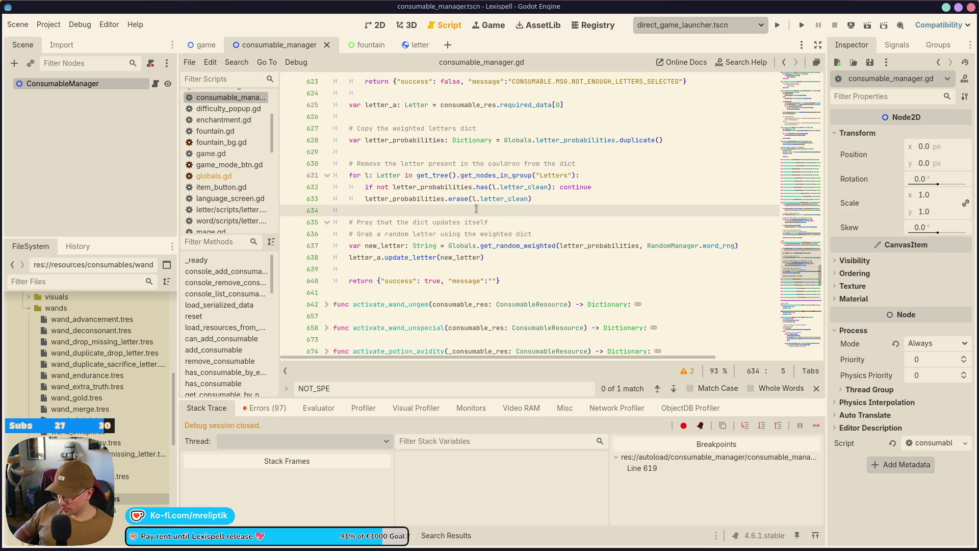
key("ctrl+v")
Remove the line-619 breakpoint and TODO comment, save, and launch the game with F5
left_click(490, 222)
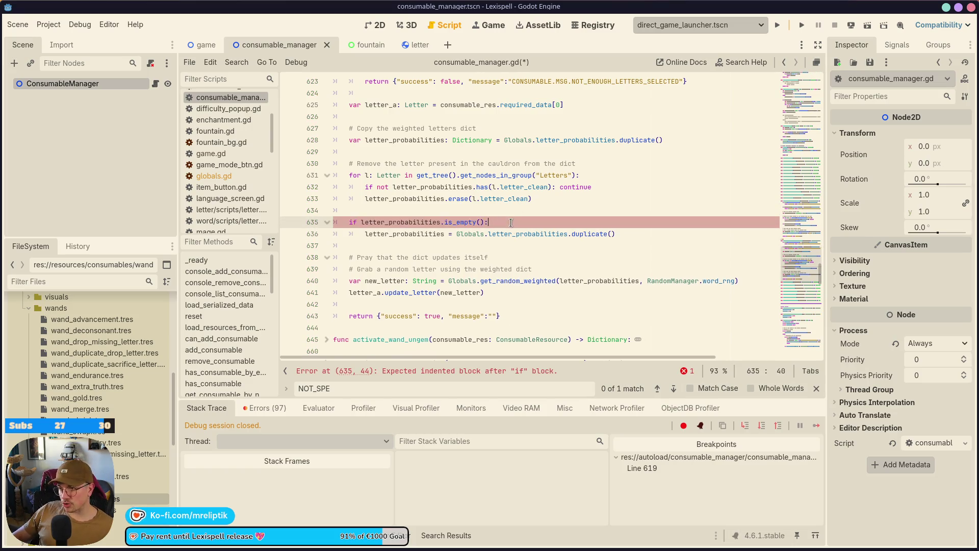
scroll(322, 185, "up", 4)
left_click(288, 175)
left_click(376, 151)
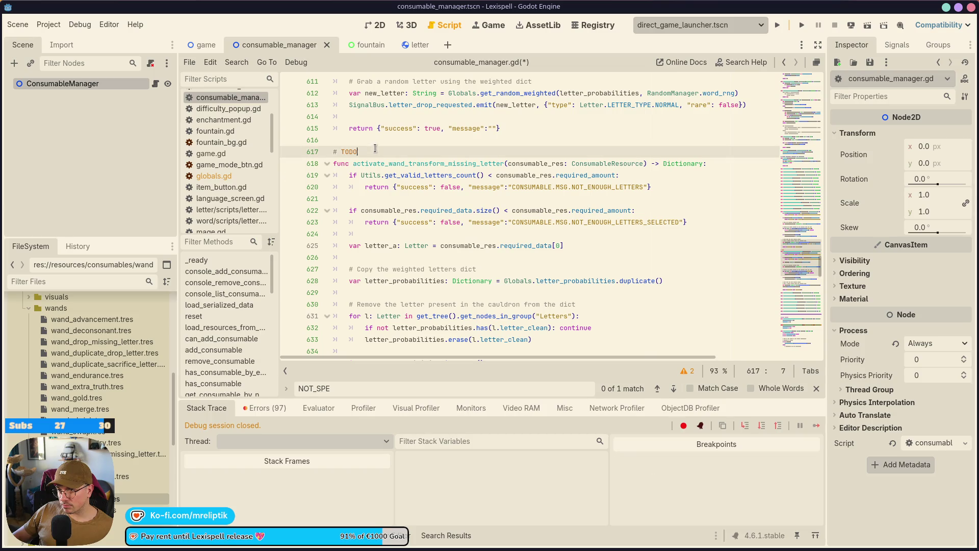
key("ctrl+shift+k")
key("ctrl+s")
scroll(442, 209, "down", 5)
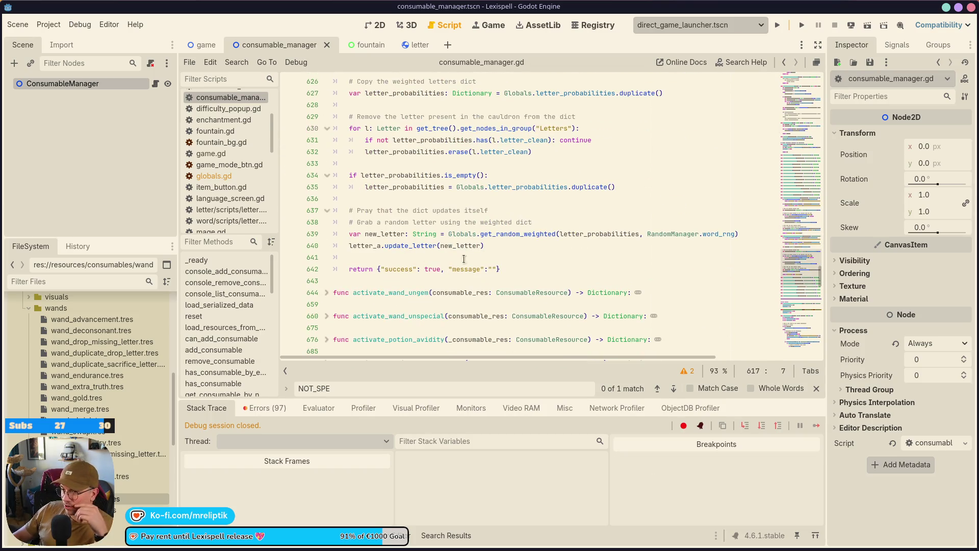
key("F5")
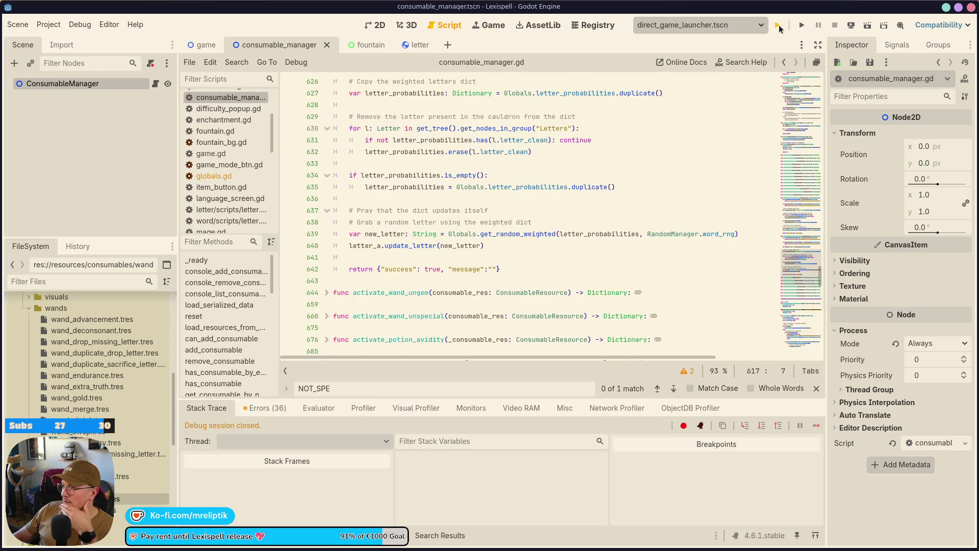
Relaunch the game, start Chapter 1, and spawn a full alphabet from the console
left_click(777, 25)
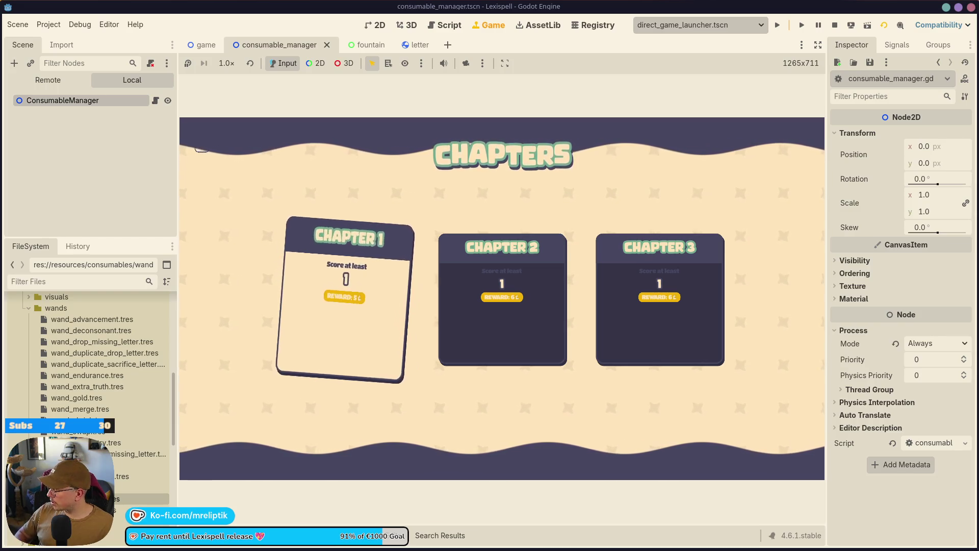
left_click(366, 313)
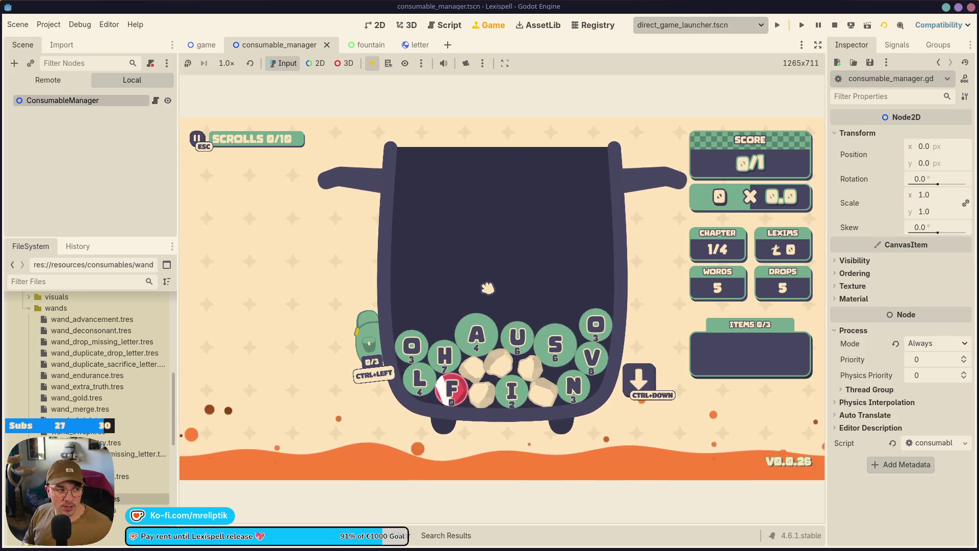
key("grave")
type("spawn_alphabet")
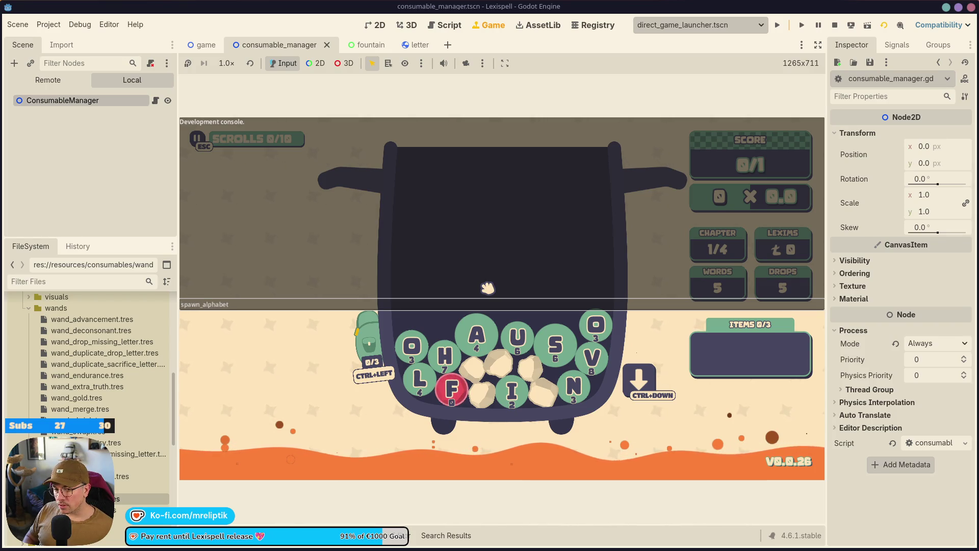
key("Return")
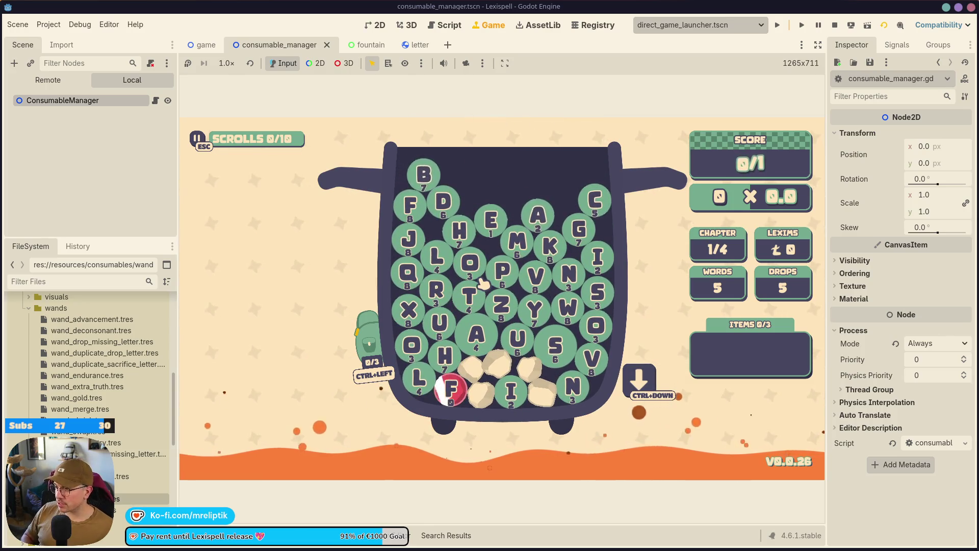
Use the Wand of Ghost from the F1 debug menu, check the Output log, and stop the game
key("F1")
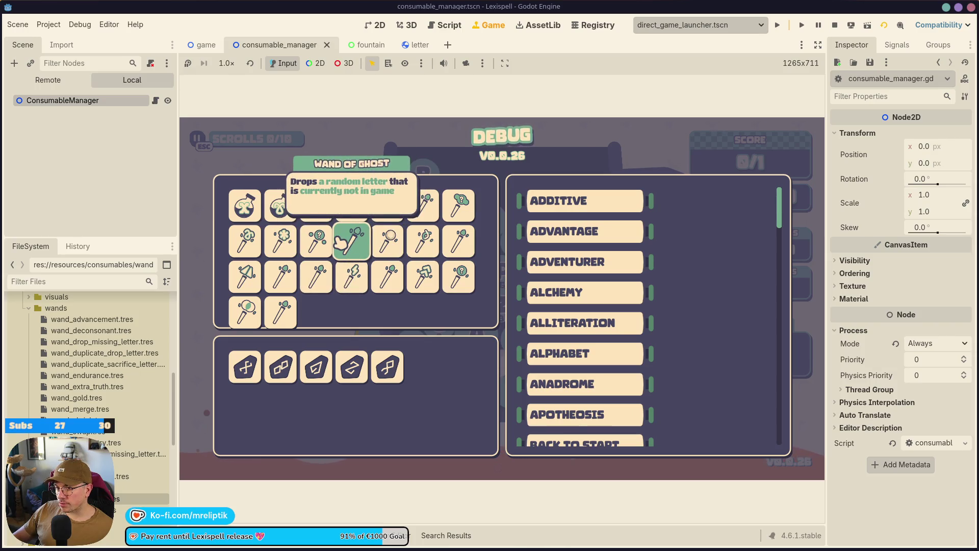
left_click(351, 239)
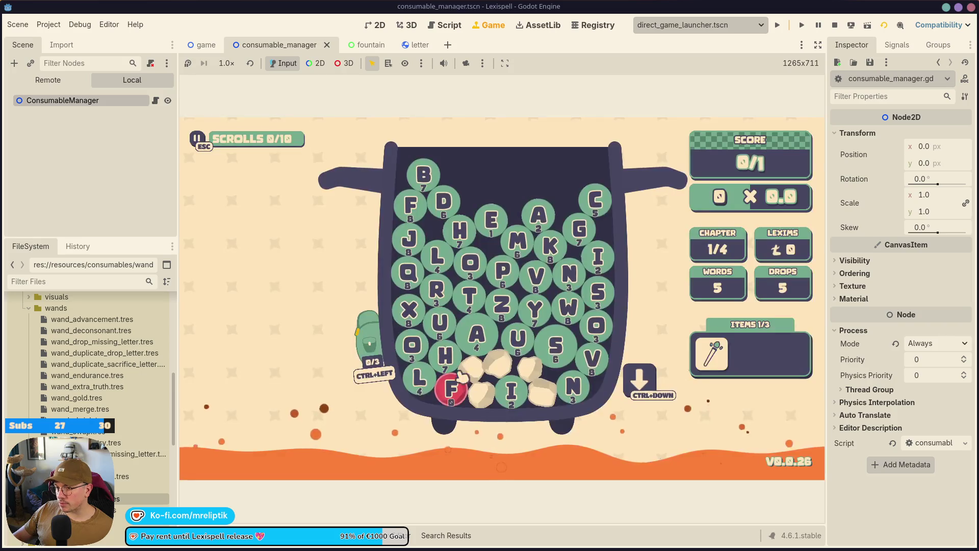
left_click(713, 352)
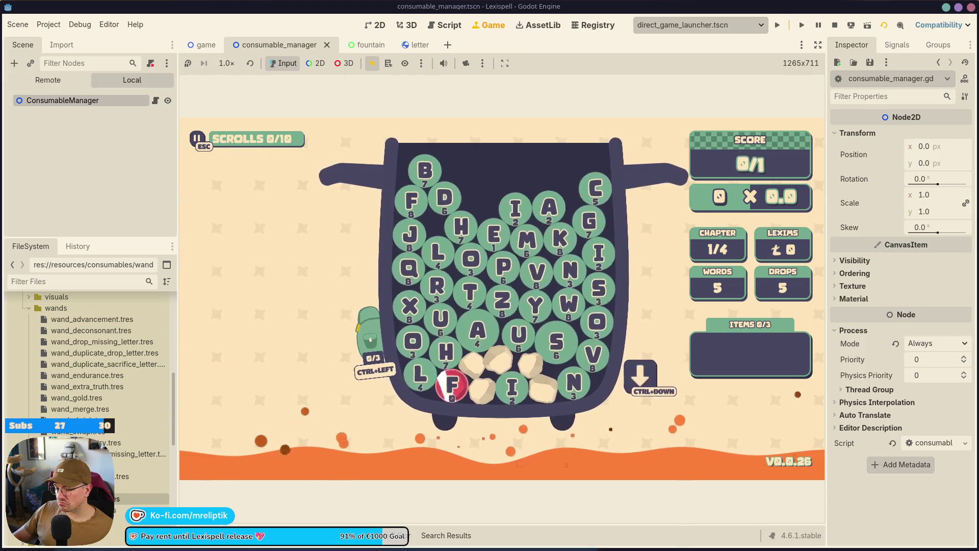
left_click(224, 535)
left_click(224, 535)
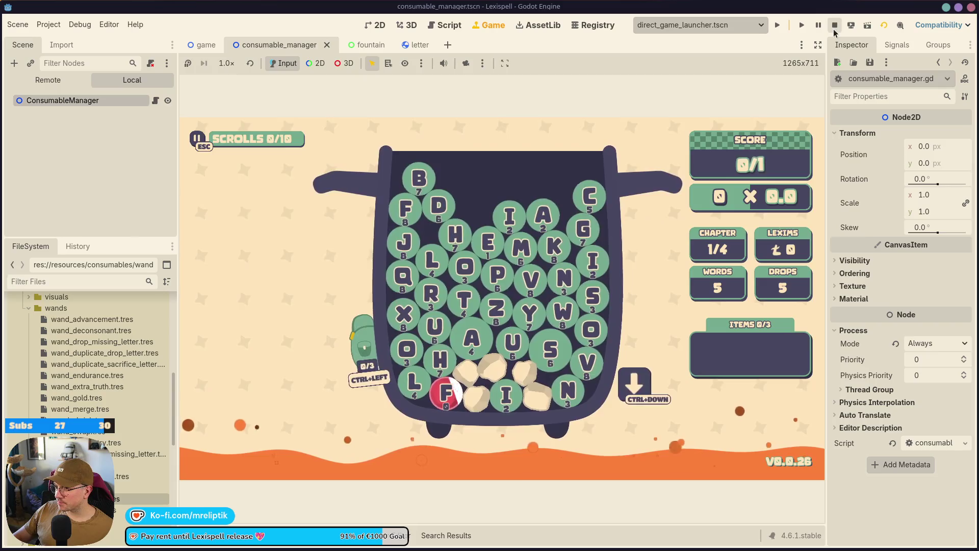
key("F8")
scroll(357, 204, "up", 4)
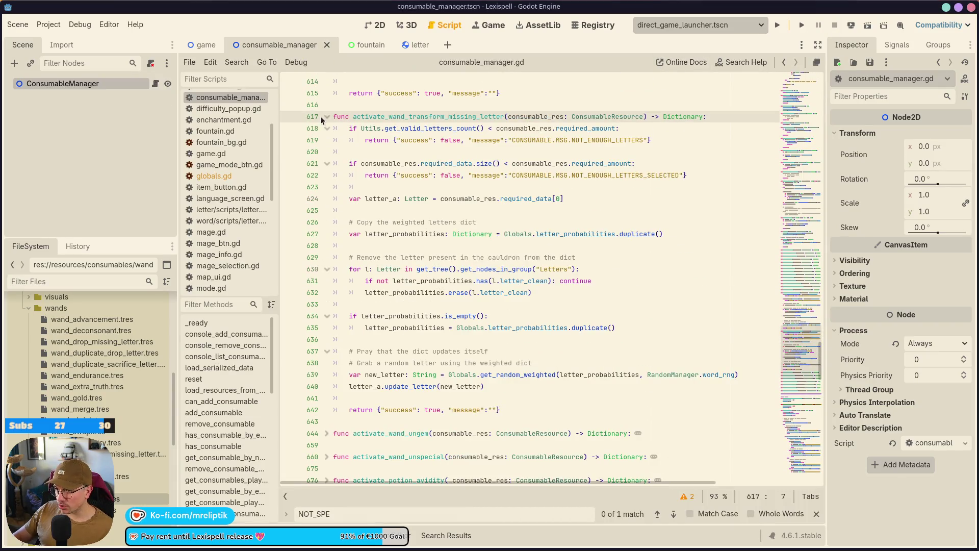
Fold the activate_wand_drop_missing_letter function at line 592
scroll(327, 119, "up", 12)
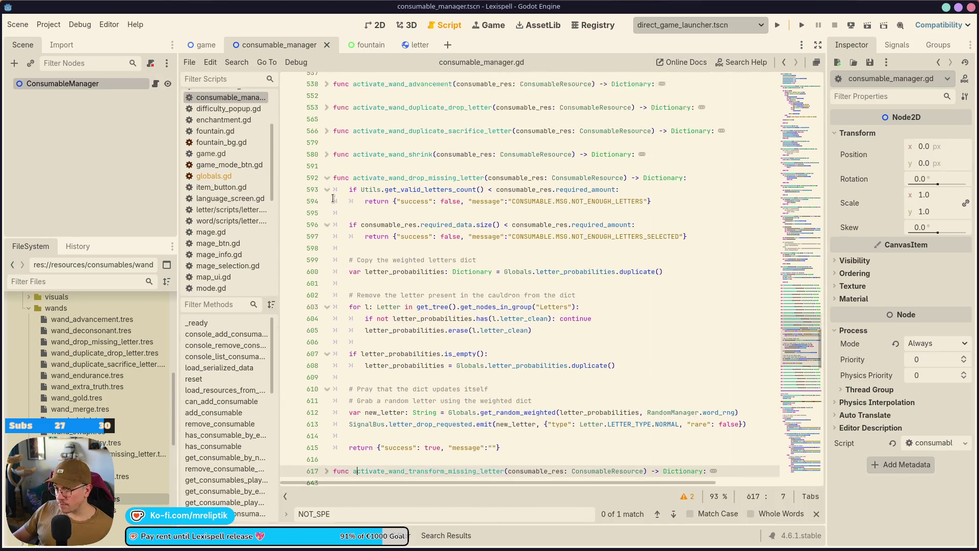
left_click(327, 247)
left_click(513, 230)
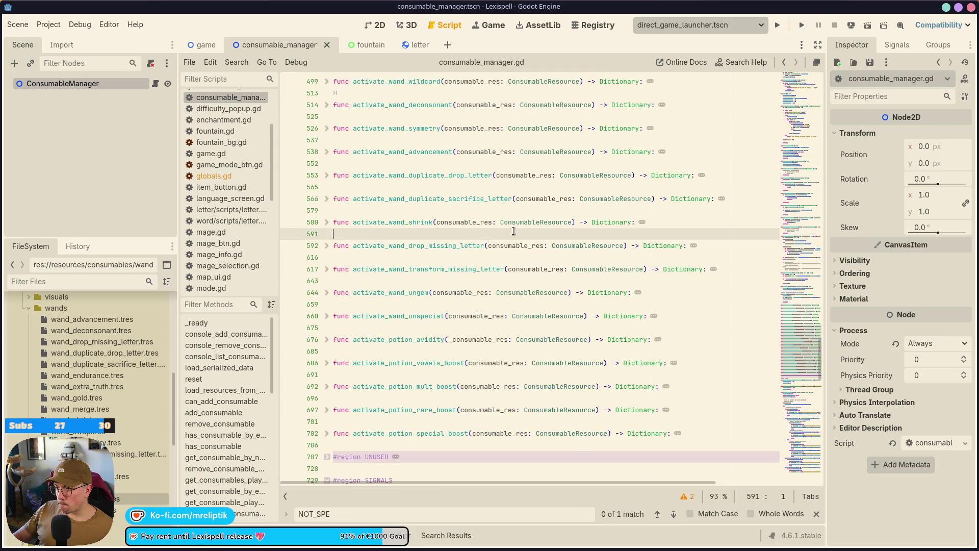
scroll(513, 230, "down", 3)
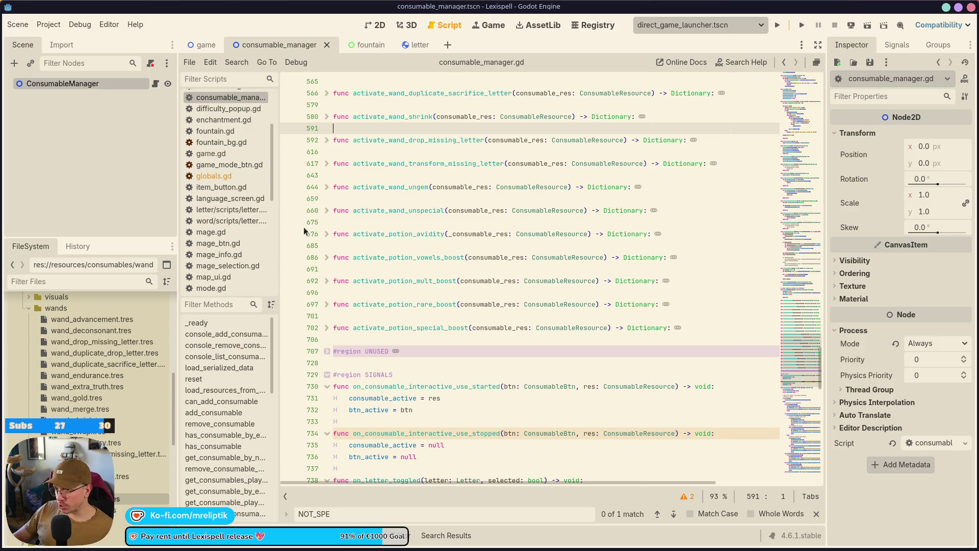
Open debug_menu.tscn through Quick Open Scene
key("ctrl+shift+o")
type("debug")
key("Return")
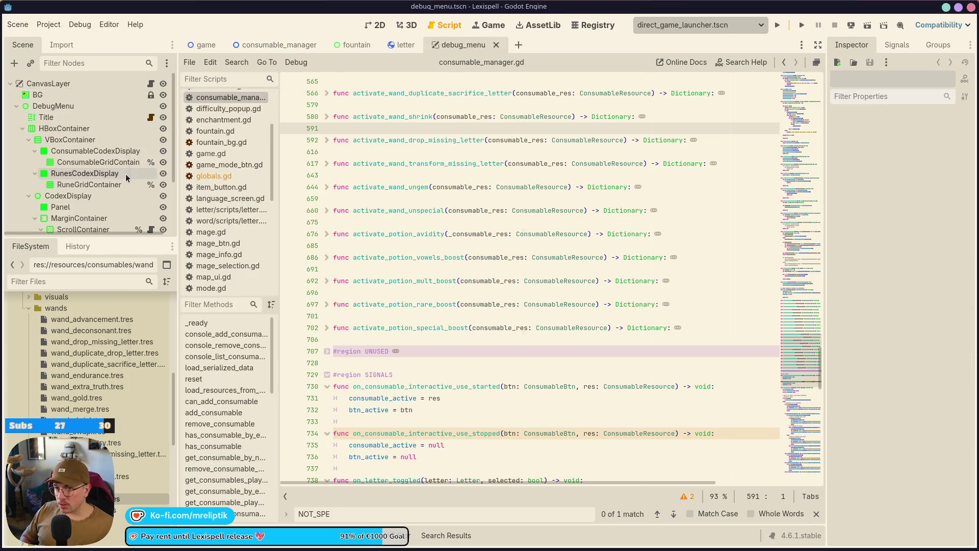
In the 2D view, walk the scene tree from Title down to the ConsumableCodexDisplay node
left_click(376, 25)
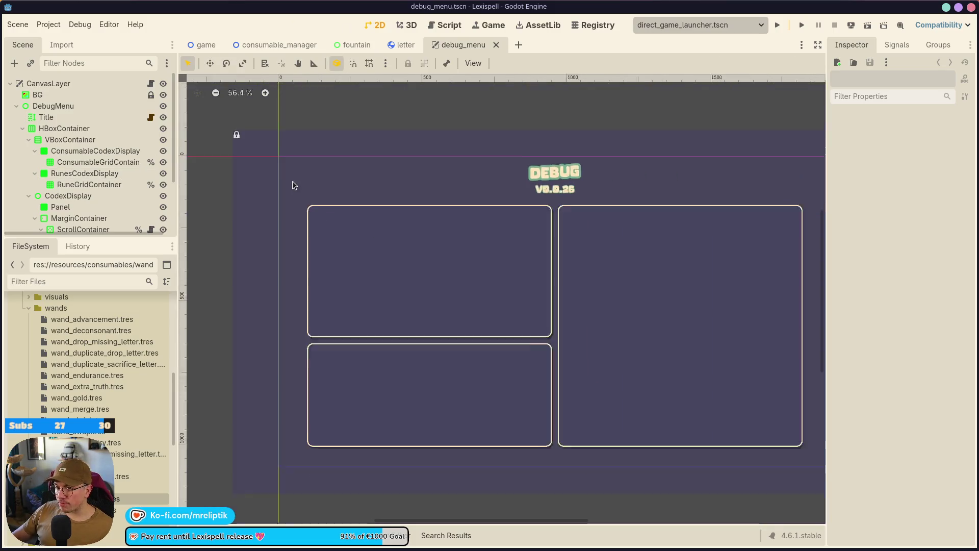
left_click(368, 229)
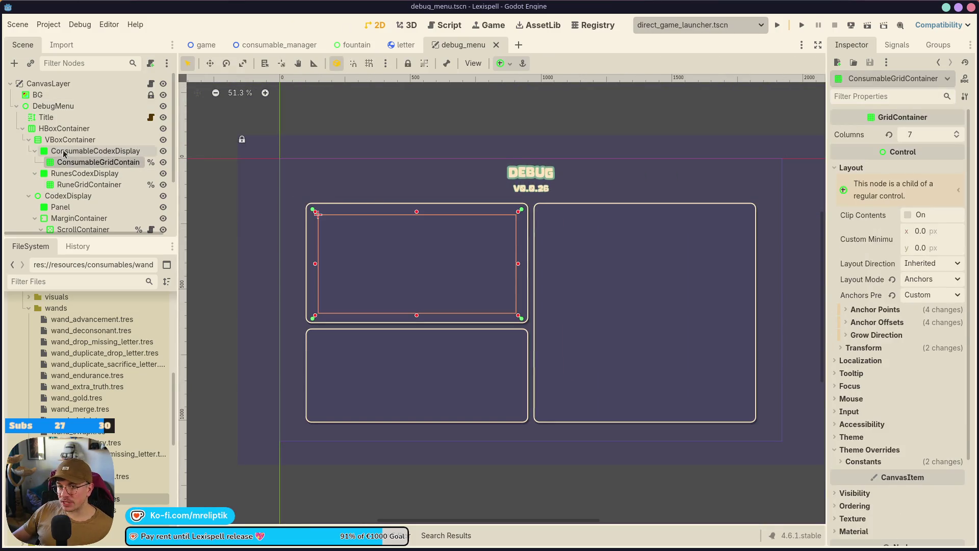
scroll(406, 284, "up", 2)
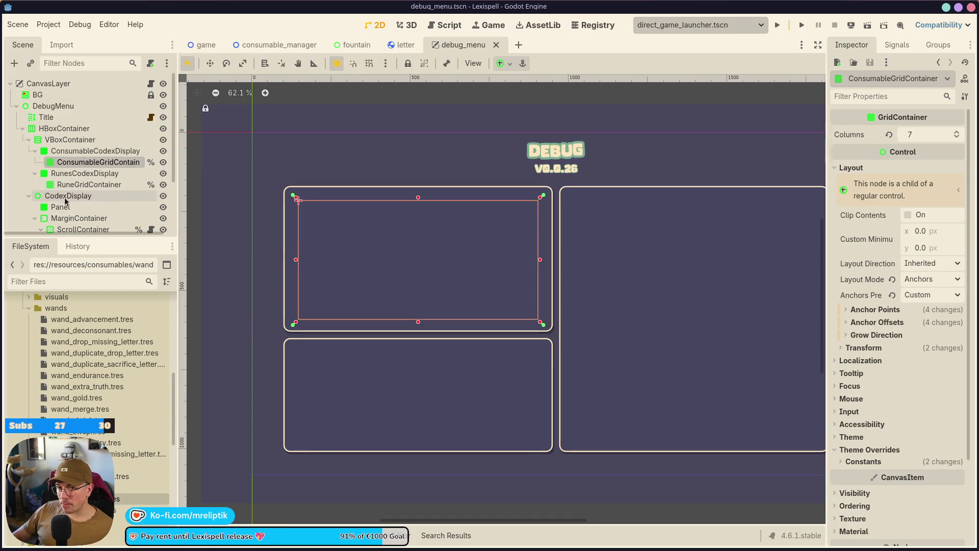
left_click(47, 118)
left_click(60, 128)
left_click(59, 141)
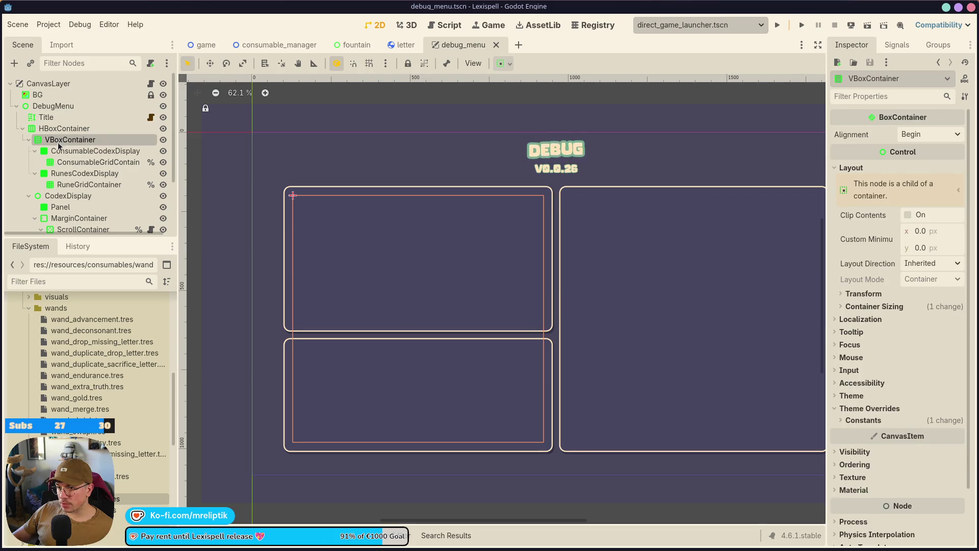
left_click(68, 152)
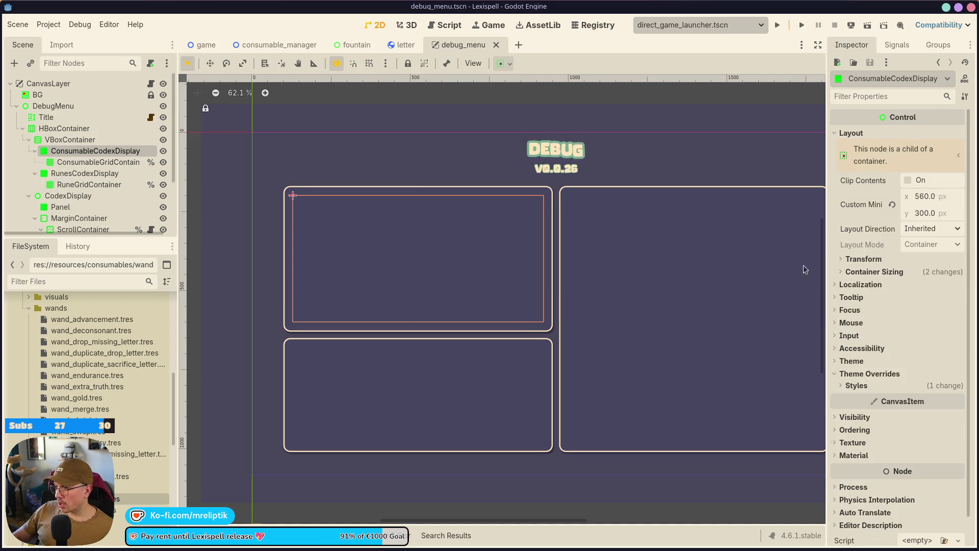
Commit ConsumableCodexDisplay's Container Sizing Stretch Ratio at 1.5, then select the parent VBoxContainer
left_click(877, 272)
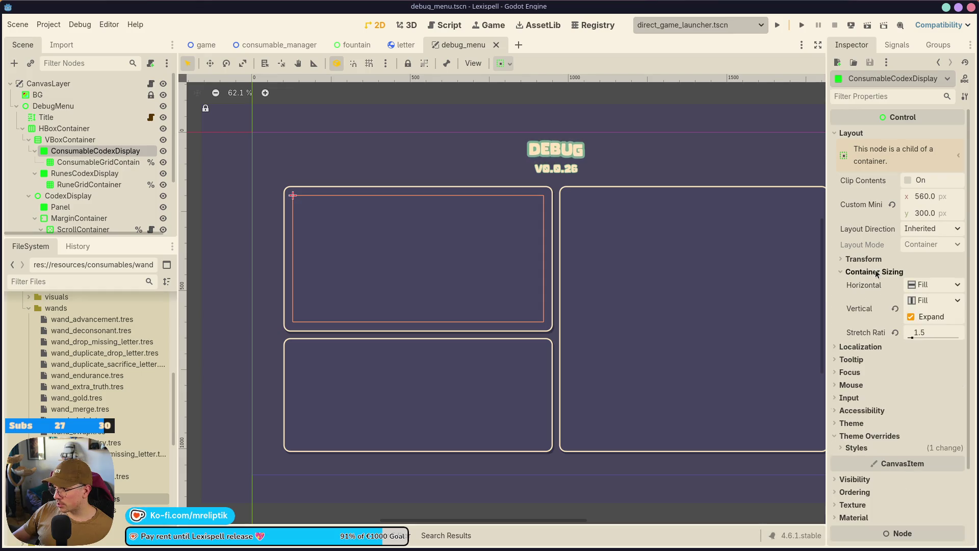
left_click(932, 334)
key("Return")
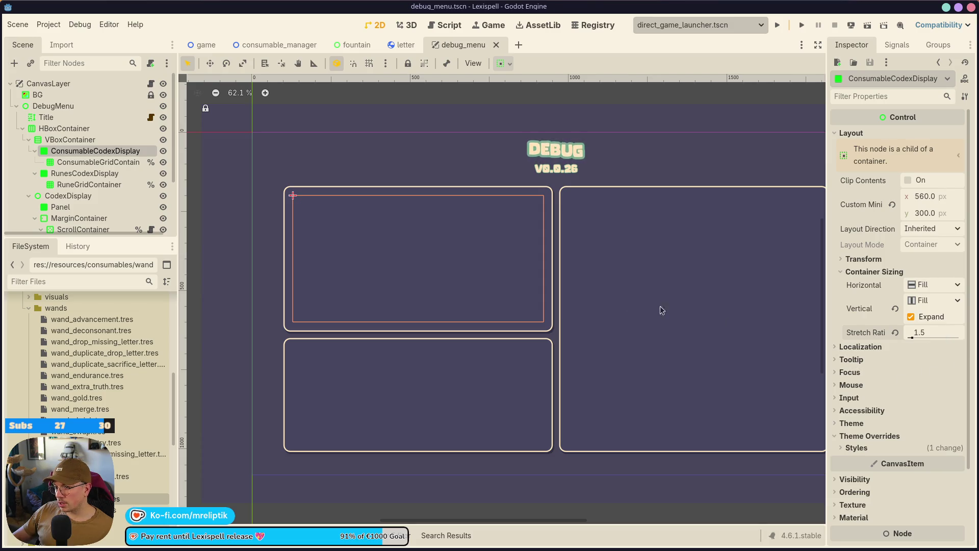
left_click(68, 139)
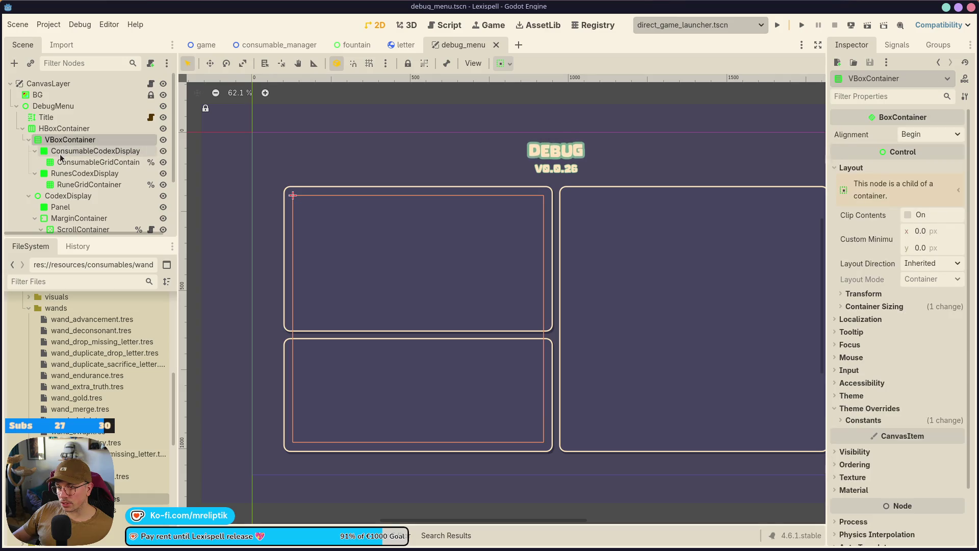